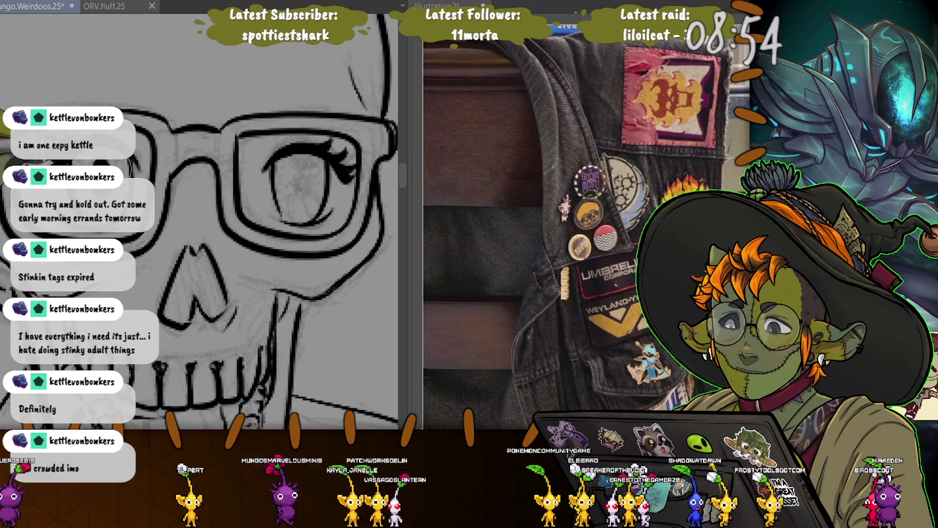
Ink a solid dark pupil in the skull's eye, shrinking the brush and undoing an accidental smudge
drag(304, 163, 301, 174)
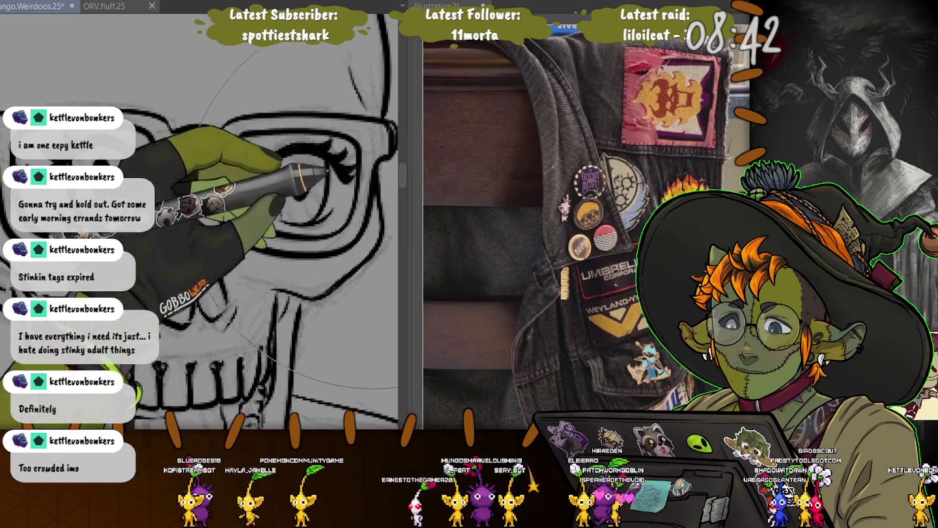
key(bracketleft)
key(bracketleft)
key(bracketleft)
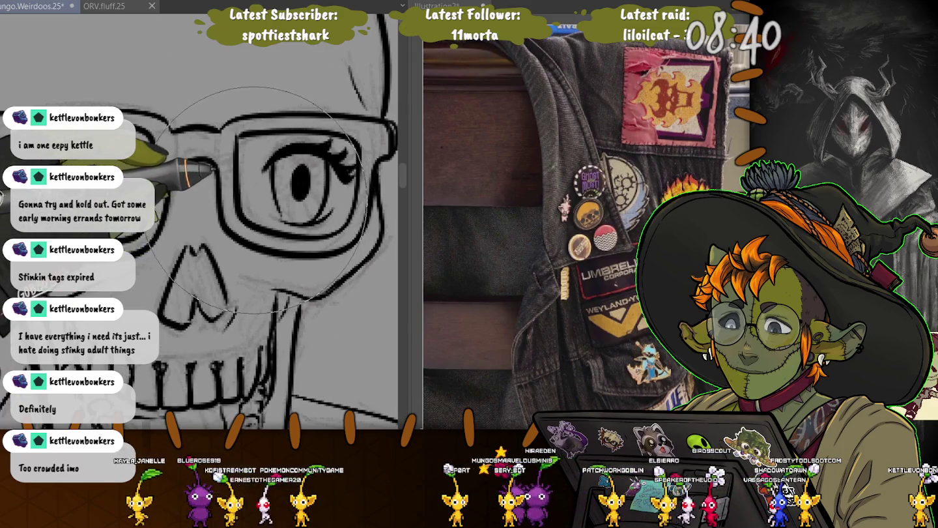
key(bracketleft)
key(bracketleft)
key(bracketleft)
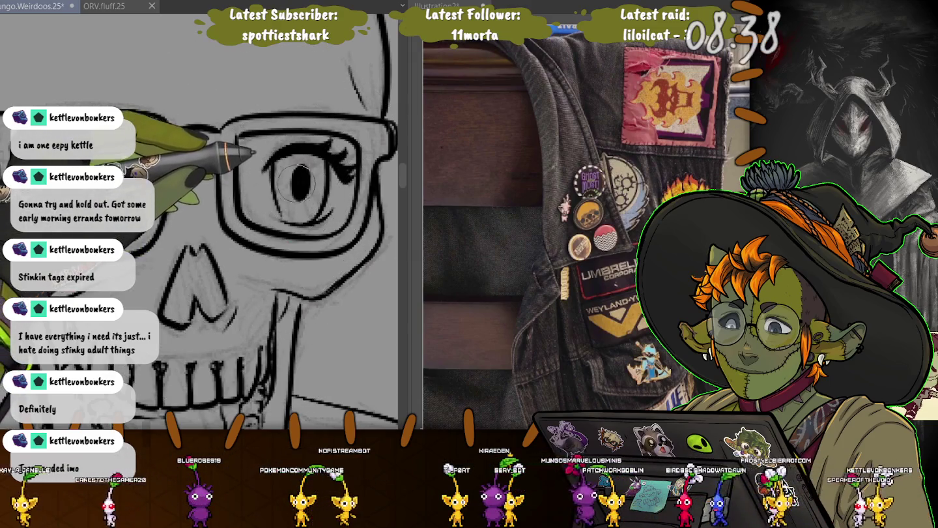
drag(303, 174, 289, 185)
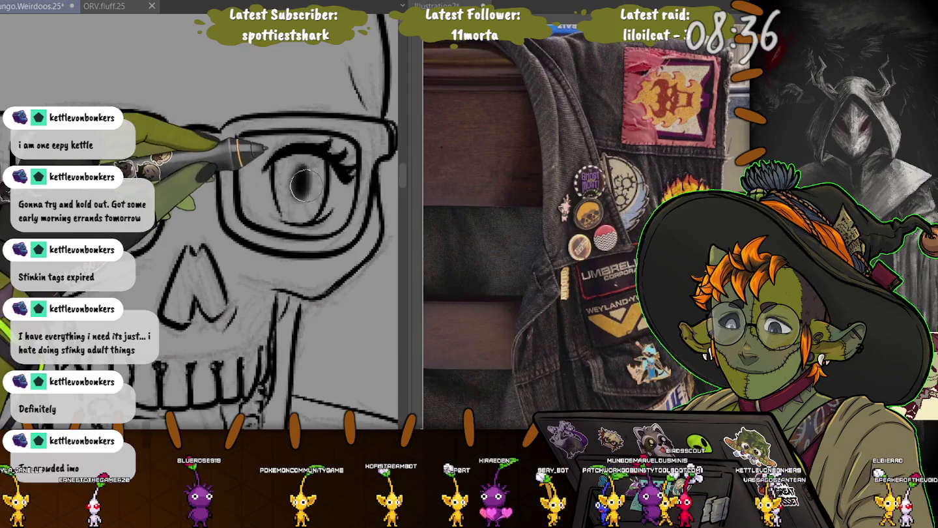
key(ctrl+z)
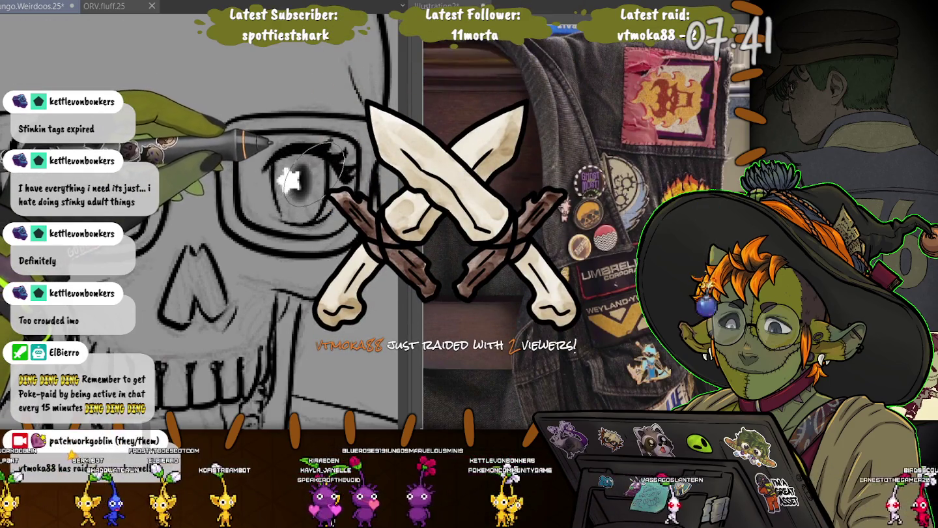
Dab white highlight dots on the eye, undo the extra one, and zoom out to the whole skull
click(315, 176)
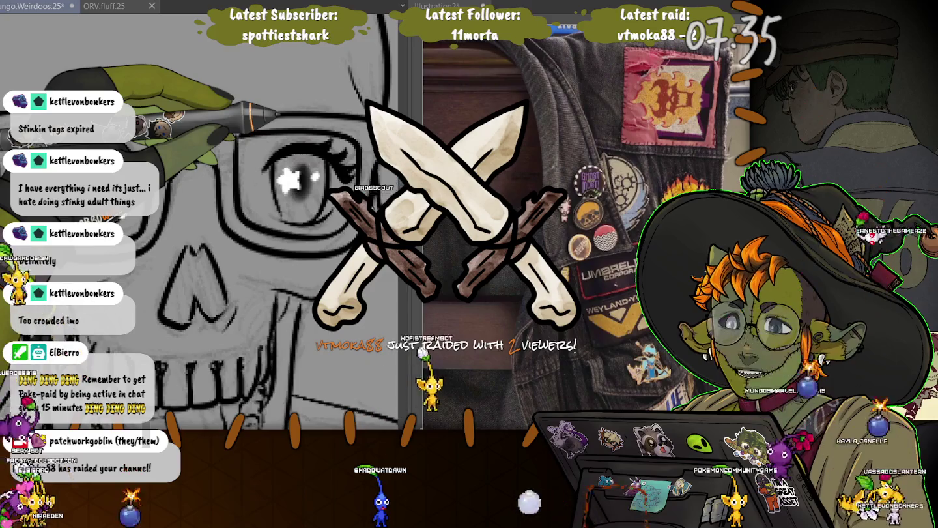
click(320, 208)
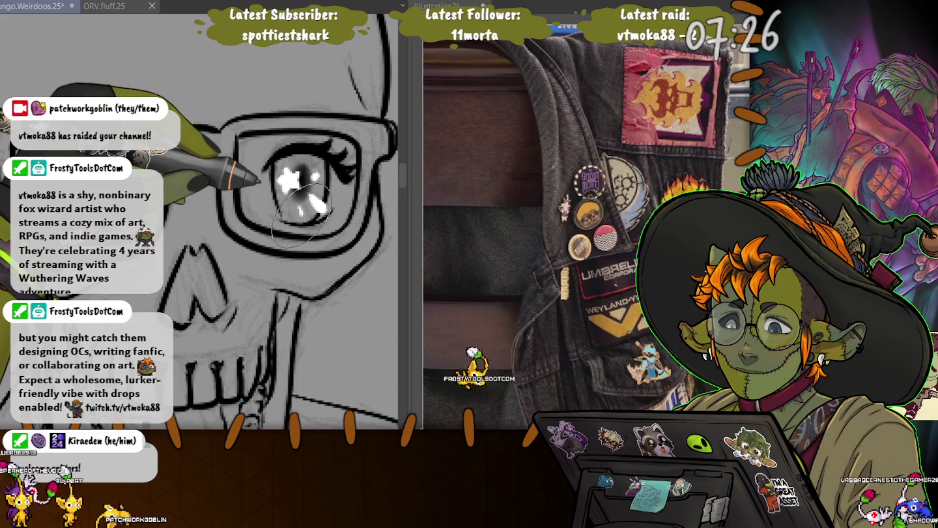
key(ctrl+z)
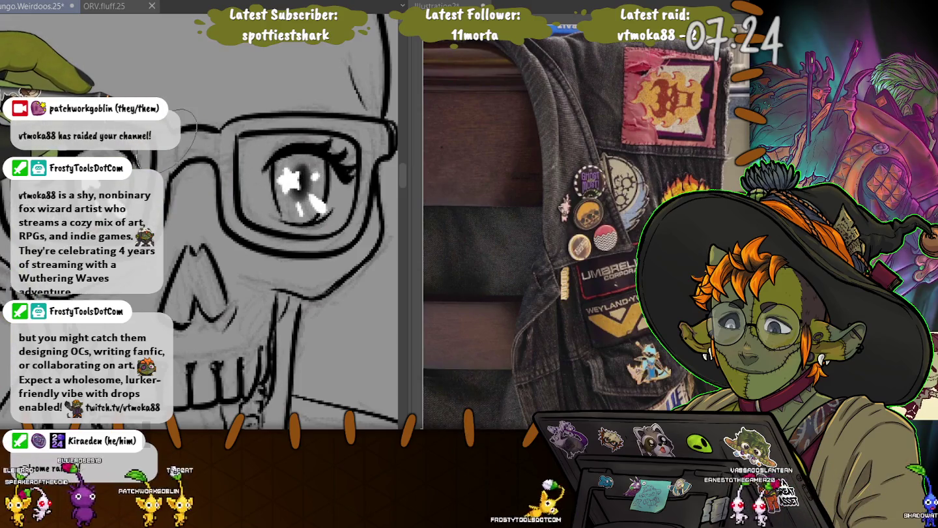
key(ctrl+minus)
key(ctrl+minus)
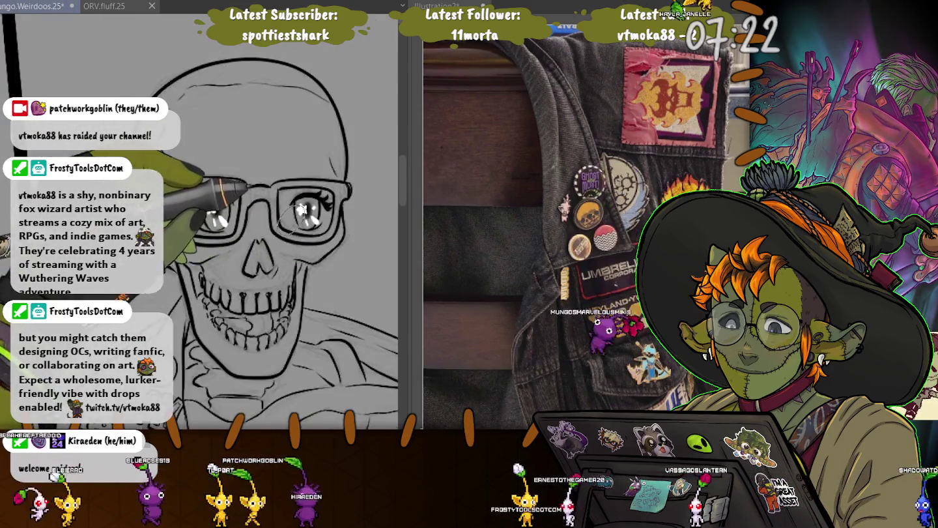
Pan and scroll to the round-glasses pencil sketch and widen the canvas pane
scroll(248, 189, down, 2)
mouse_move(286, 280)
mouse_down()
mouse_move(189, 273)
mouse_move(90, 178)
mouse_up()
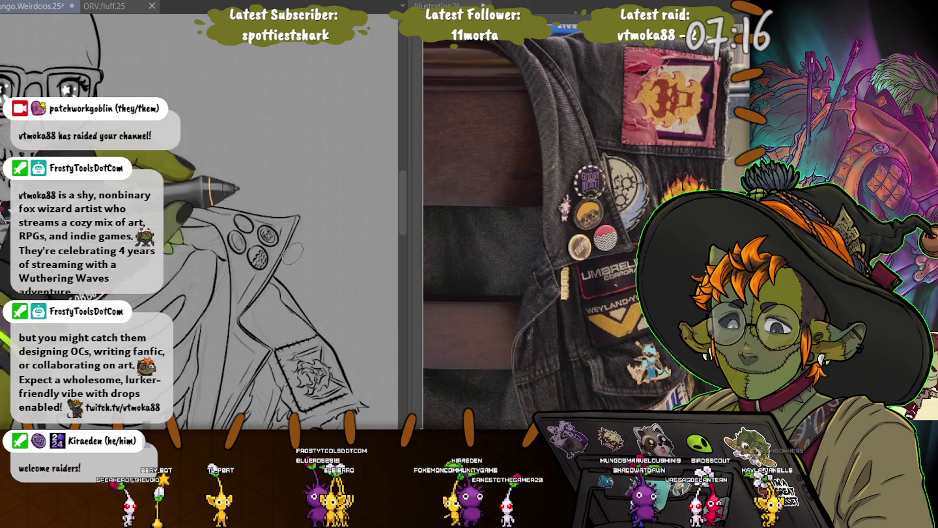
scroll(199, 222, up, 5)
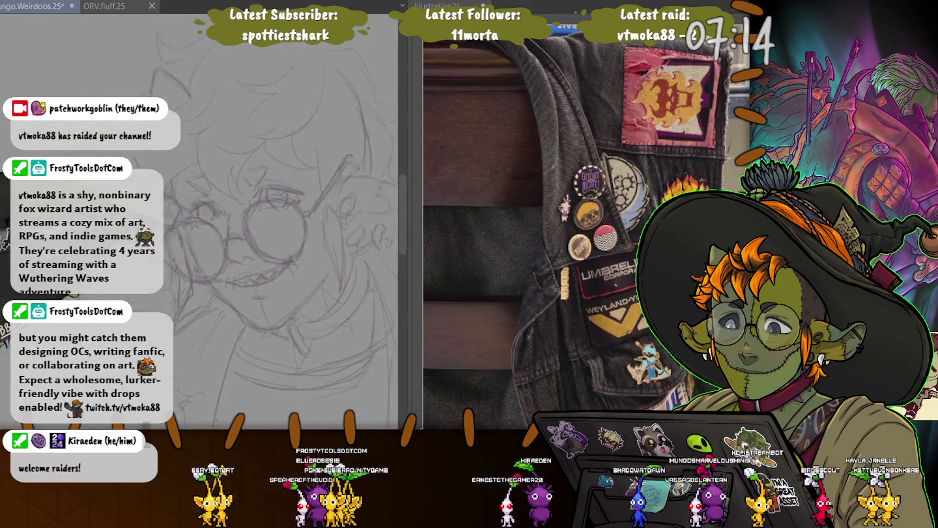
scroll(199, 221, up, 3)
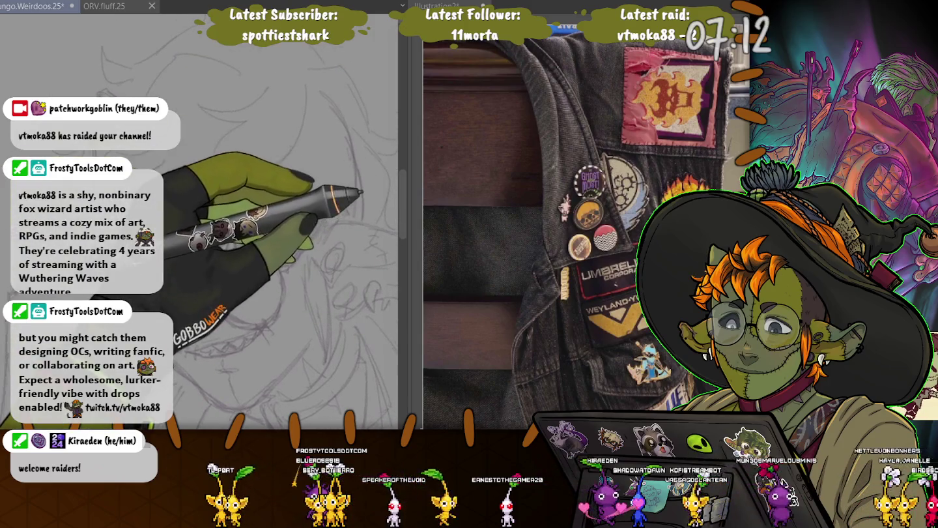
drag(411, 215, 701, 215)
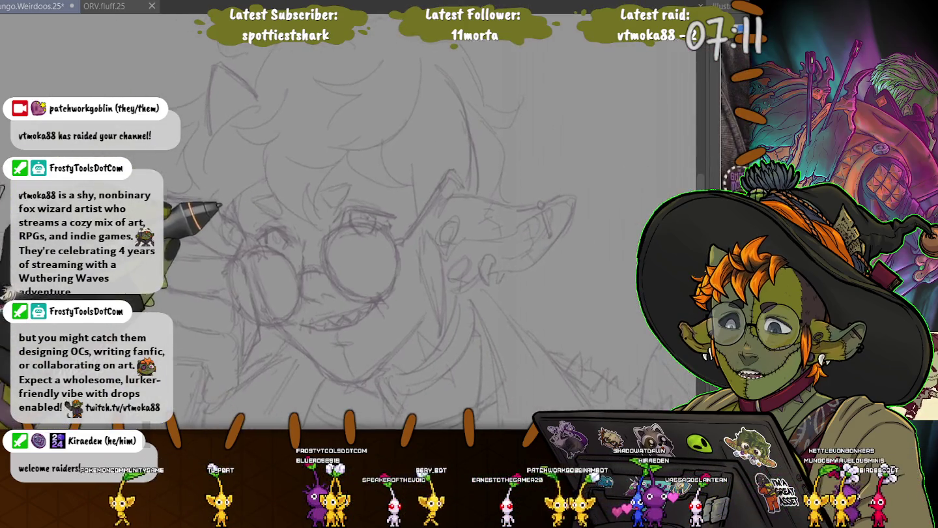
scroll(417, 260, up, 1)
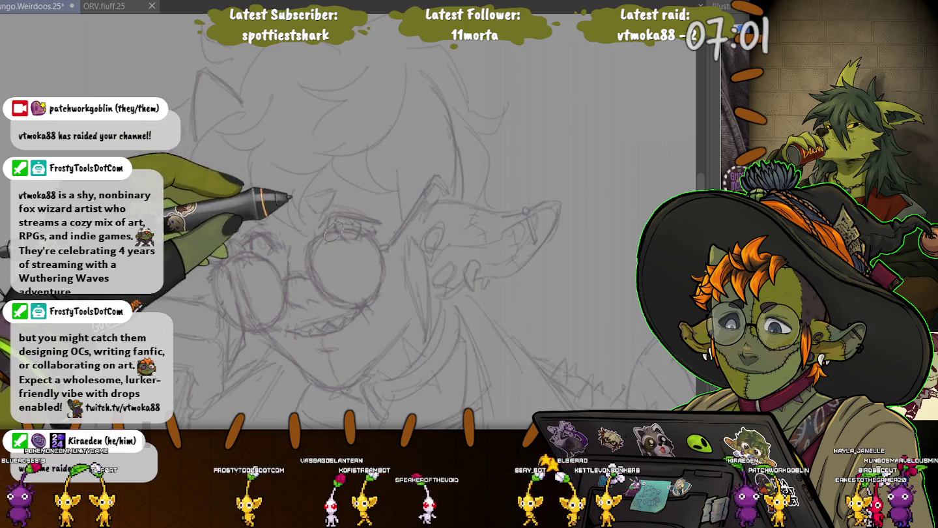
Draw and thicken a bold eyebrow above the right lens, plus a small stroke by the left eye
mouse_move(321, 227)
mouse_down()
mouse_move(381, 223)
mouse_move(321, 222)
mouse_up()
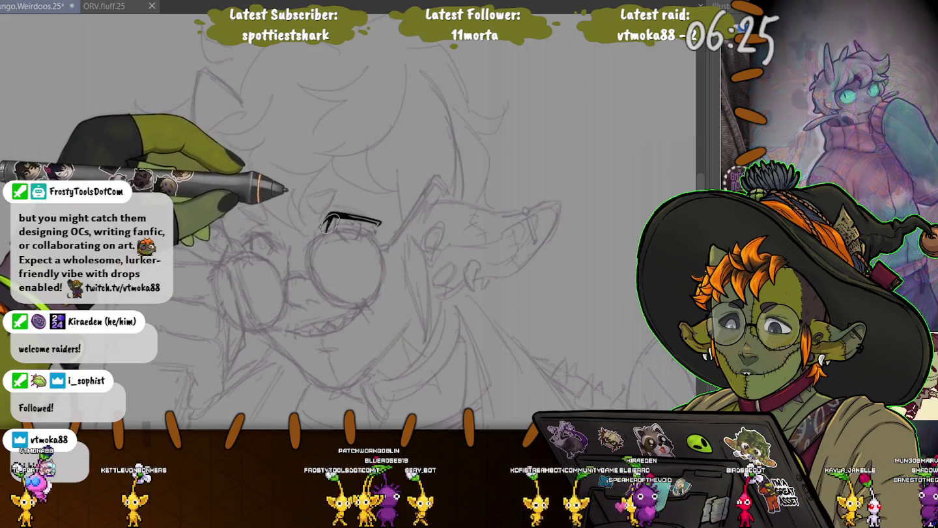
drag(329, 215, 381, 223)
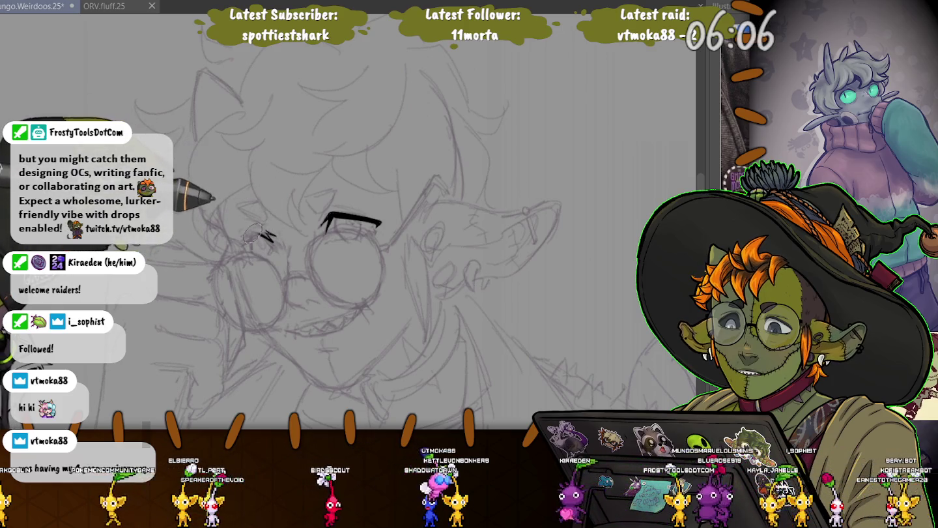
mouse_move(255, 239)
mouse_down()
mouse_move(275, 237)
mouse_move(246, 249)
mouse_up()
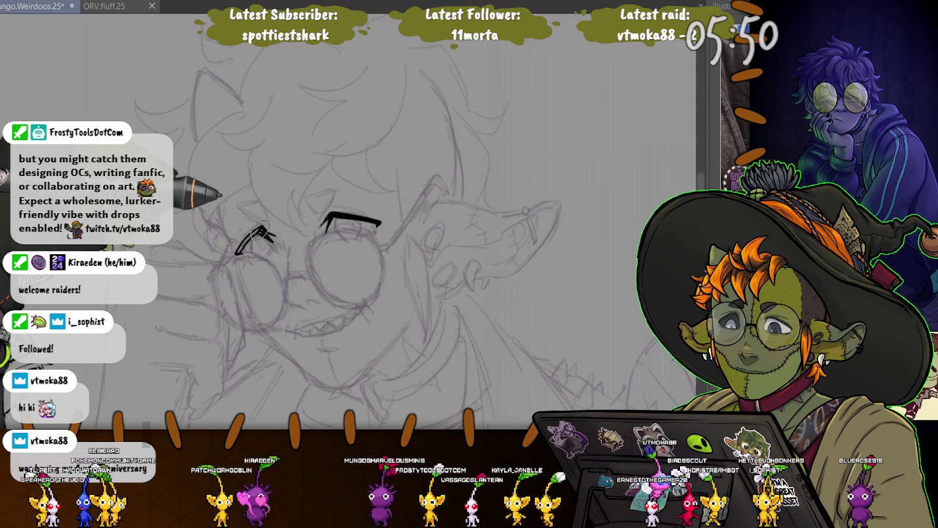
Thicken the left eyebrow into a bold curved line and add a small mark near the glasses
drag(236, 254, 270, 232)
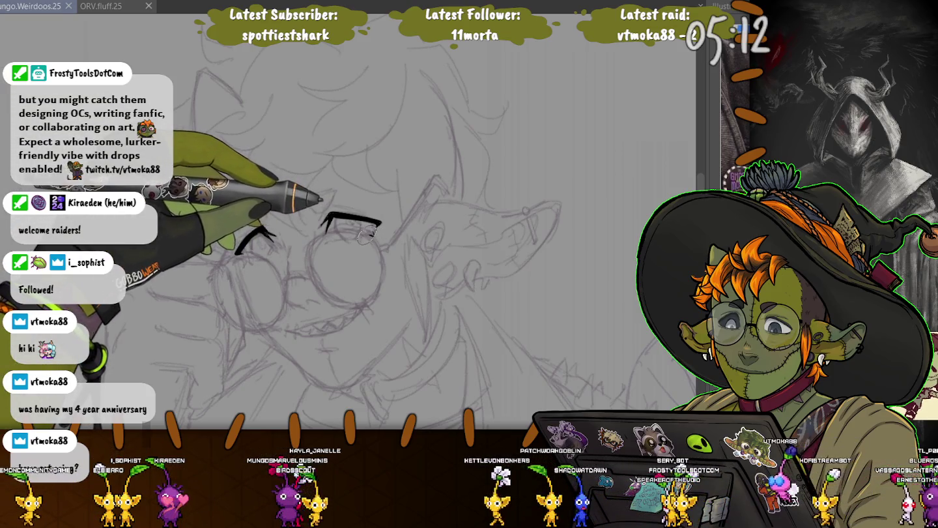
drag(366, 232, 357, 241)
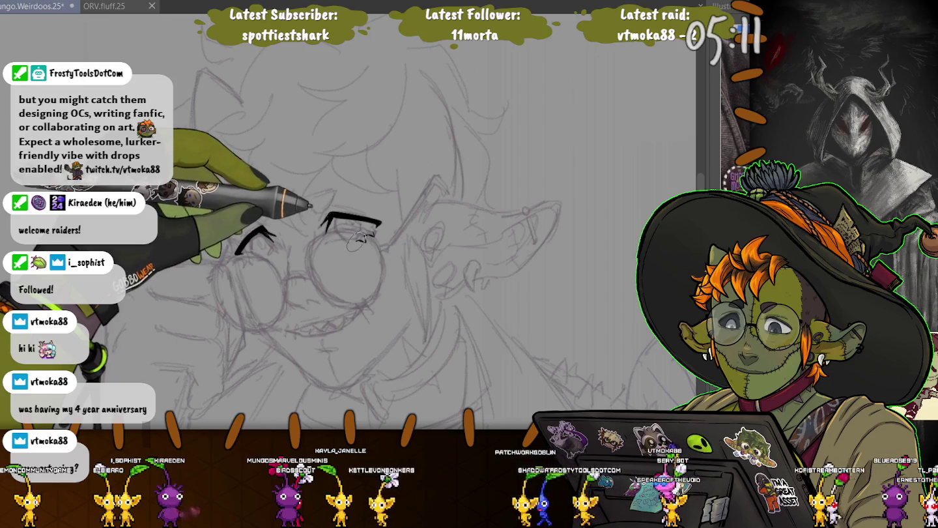
Add lash strokes beneath the eyebrow inside the glasses, then zoom in on the eyes
mouse_move(359, 240)
mouse_down()
mouse_move(336, 231)
mouse_move(362, 239)
mouse_move(377, 228)
mouse_up()
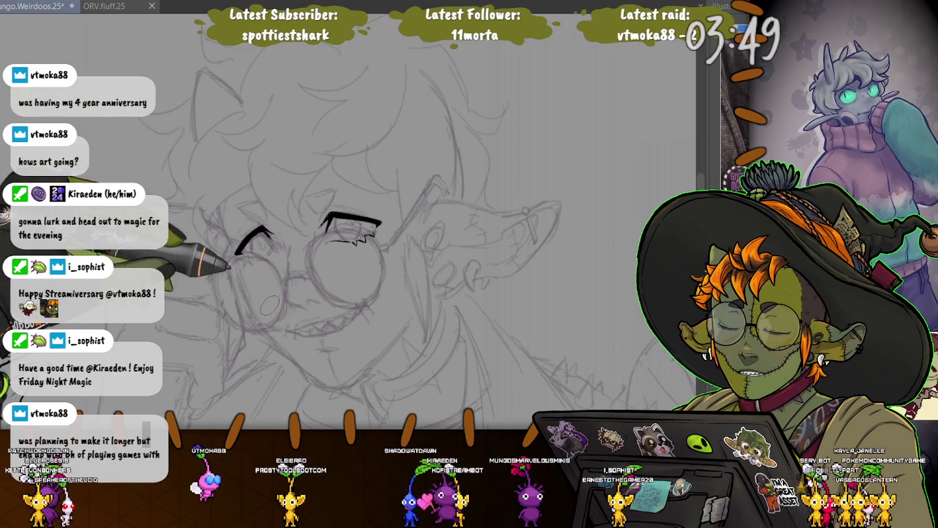
scroll(261, 293, up, 2)
scroll(251, 276, up, 3)
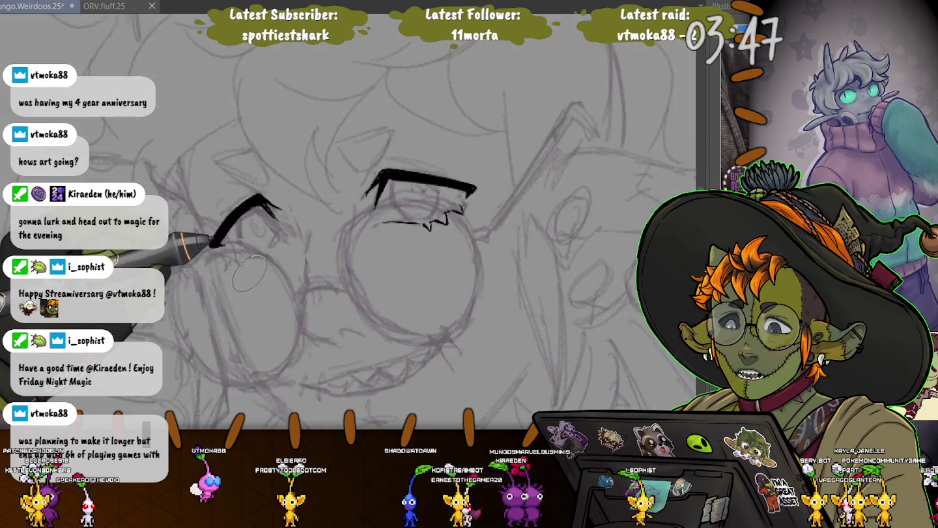
Ink the left eye's thick brow and heavy upper lid, ending with a sharp flick
scroll(249, 273, up, 3)
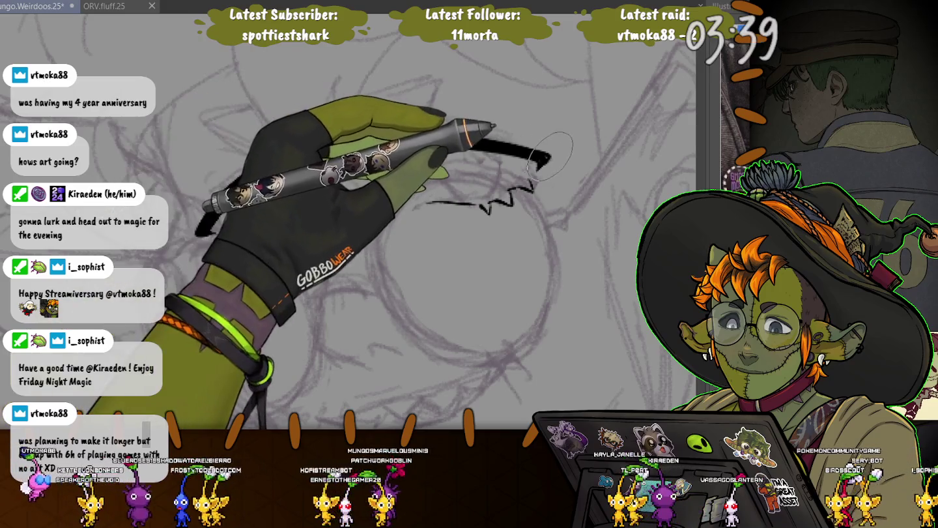
drag(287, 184, 198, 233)
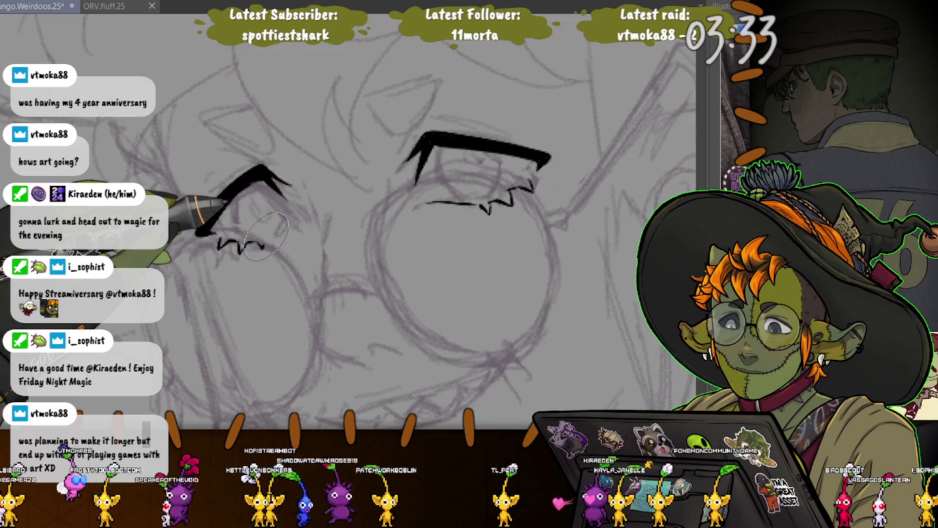
drag(264, 244, 285, 224)
drag(202, 231, 263, 170)
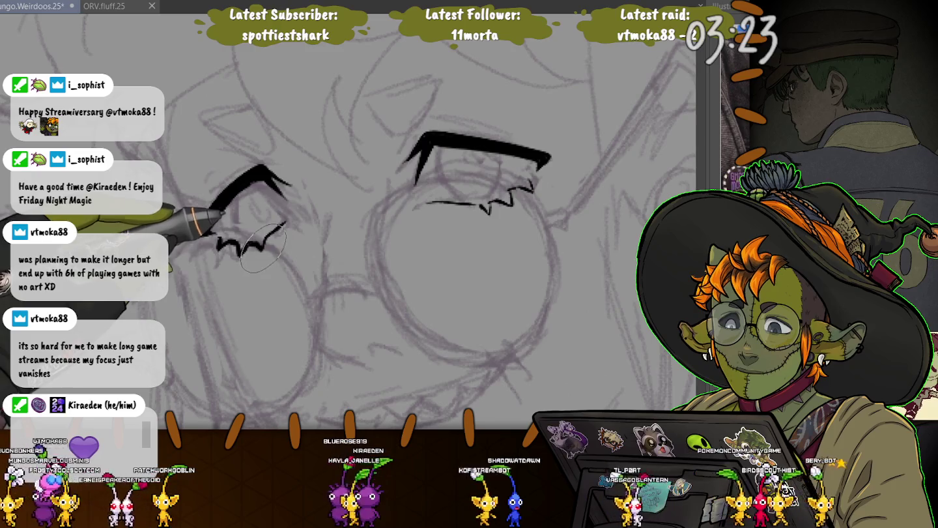
drag(196, 235, 279, 171)
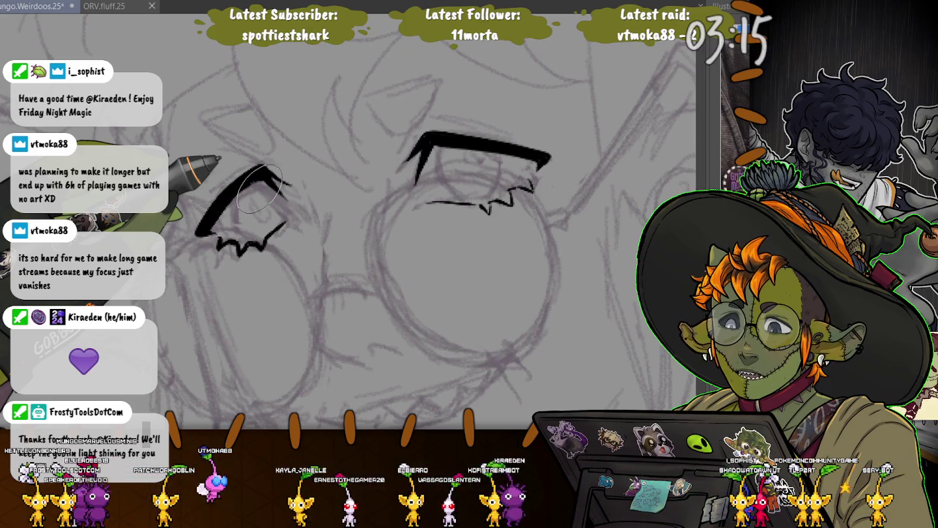
drag(261, 168, 288, 183)
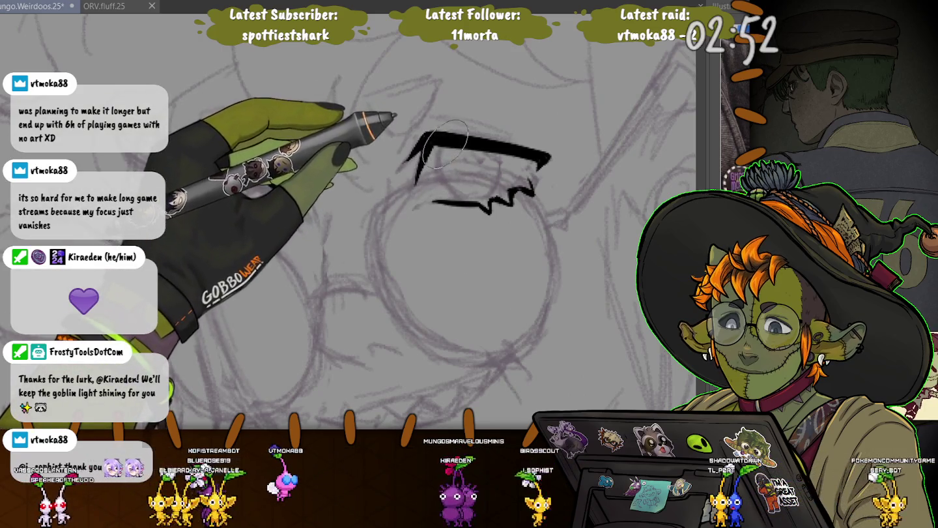
Ink the right eye's outer edge and finish the left eye's upper lid, lashes and outline
mouse_move(434, 146)
mouse_down()
mouse_move(456, 191)
mouse_move(495, 156)
mouse_up()
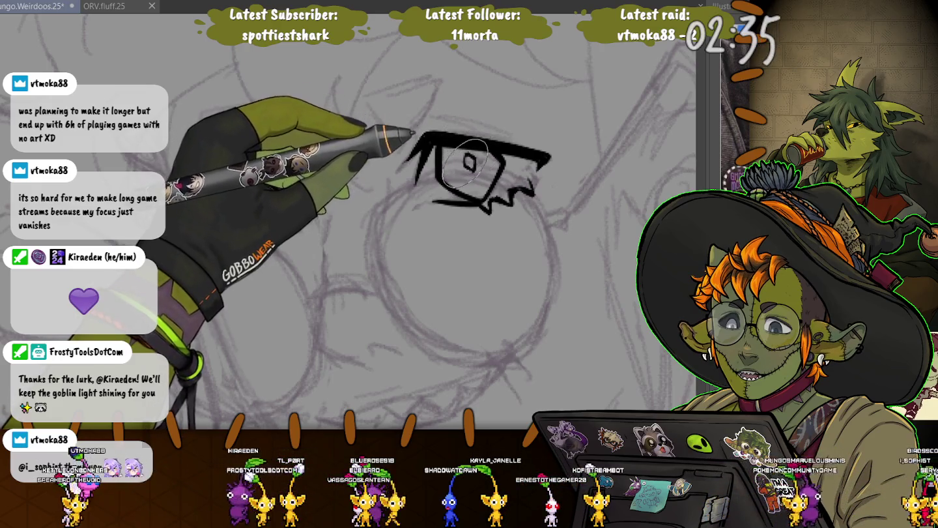
drag(217, 246, 285, 224)
drag(197, 235, 291, 185)
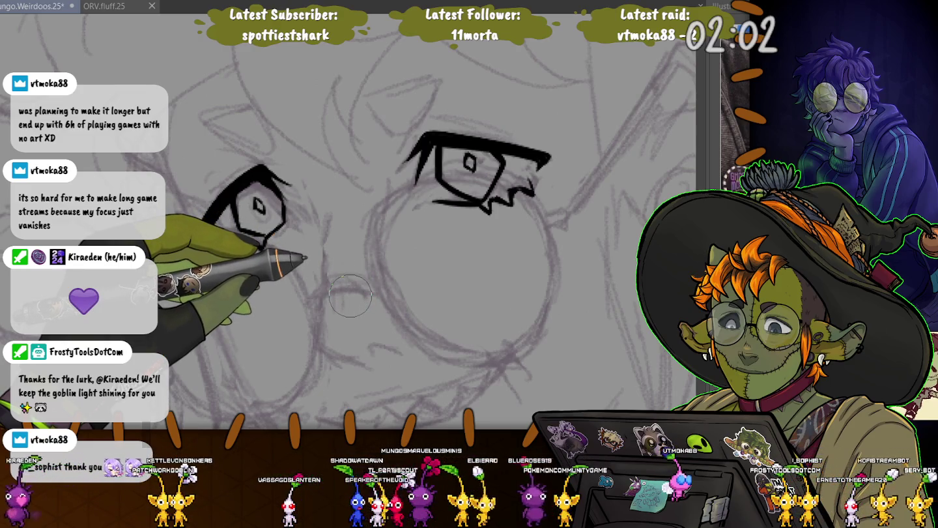
Add jagged lower lashes under the left eye and a long nose line ending in a hook
mouse_move(238, 254)
mouse_down()
mouse_move(281, 228)
mouse_move(325, 223)
mouse_move(323, 267)
mouse_up()
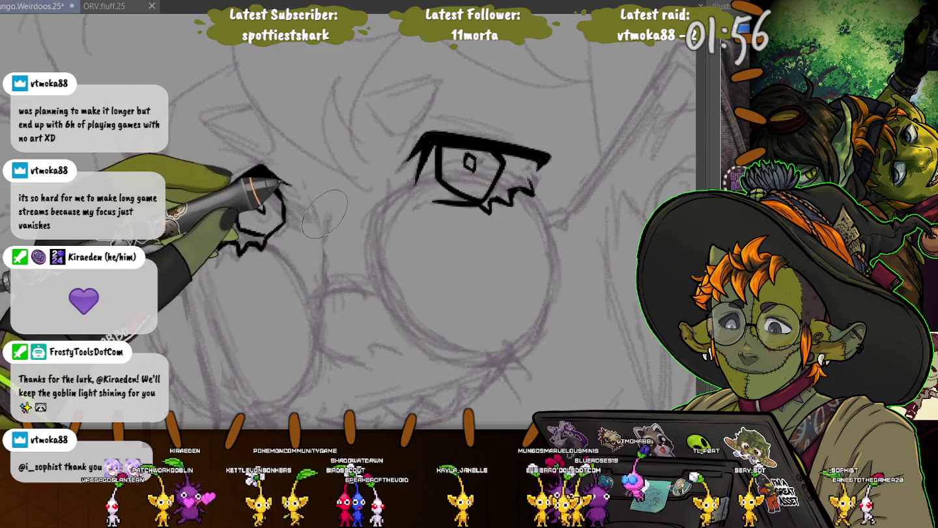
drag(323, 268, 366, 362)
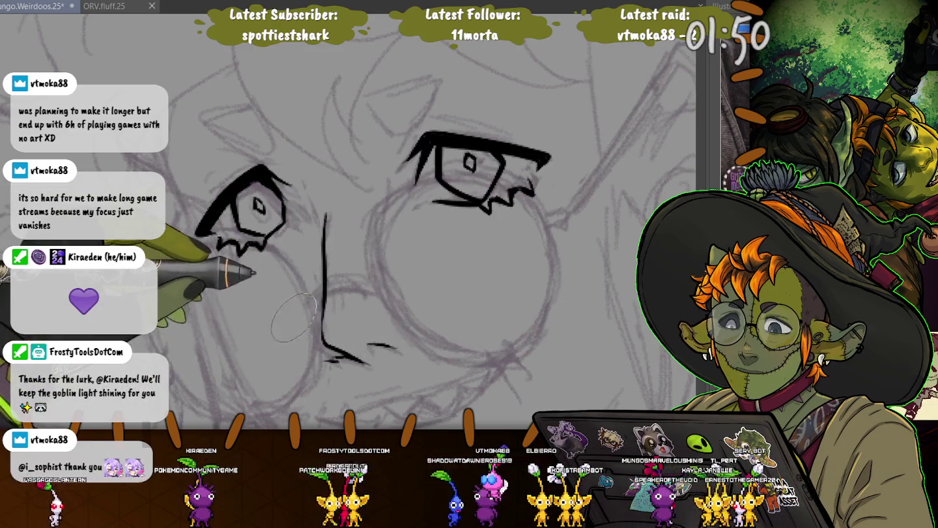
Add a short ink stroke beside the nose hook and extend the left eye's lower lashes
key(ctrl+minus)
scroll(284, 345, up, 1)
scroll(287, 347, up, 1)
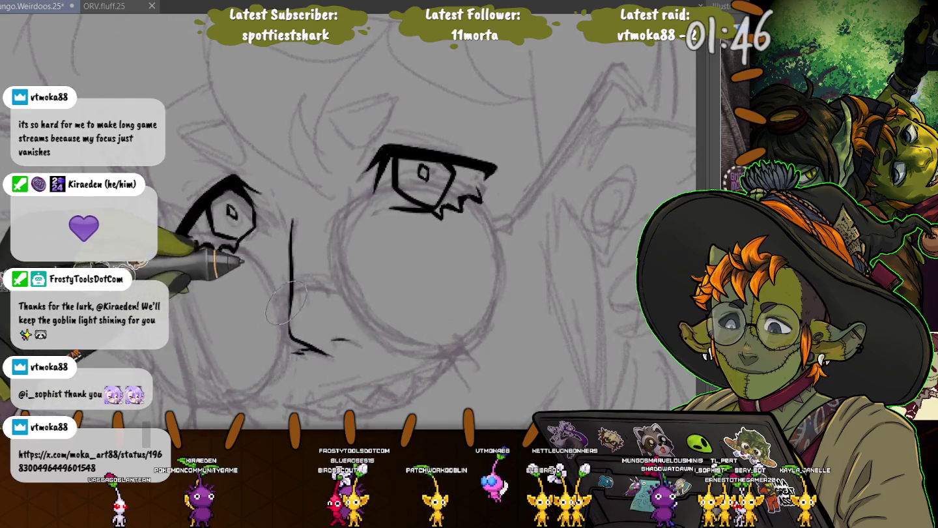
drag(334, 339, 347, 337)
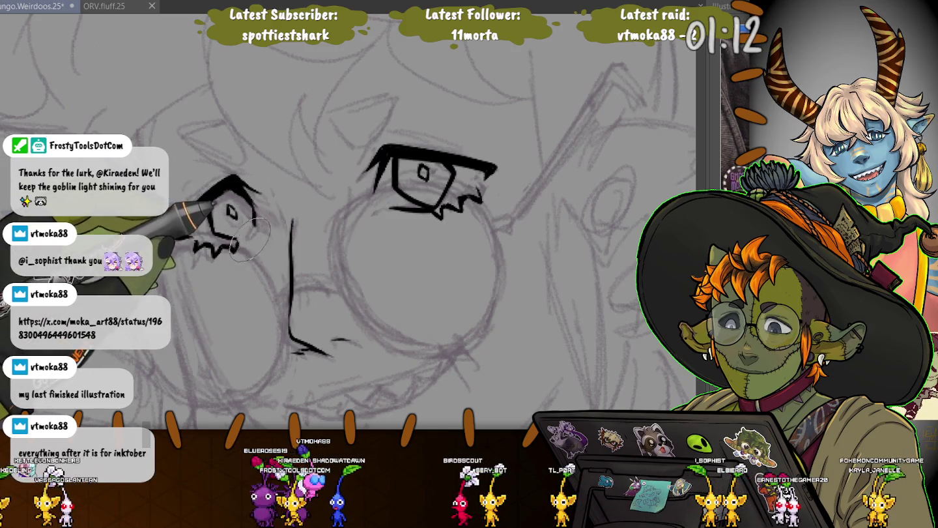
drag(248, 236, 261, 232)
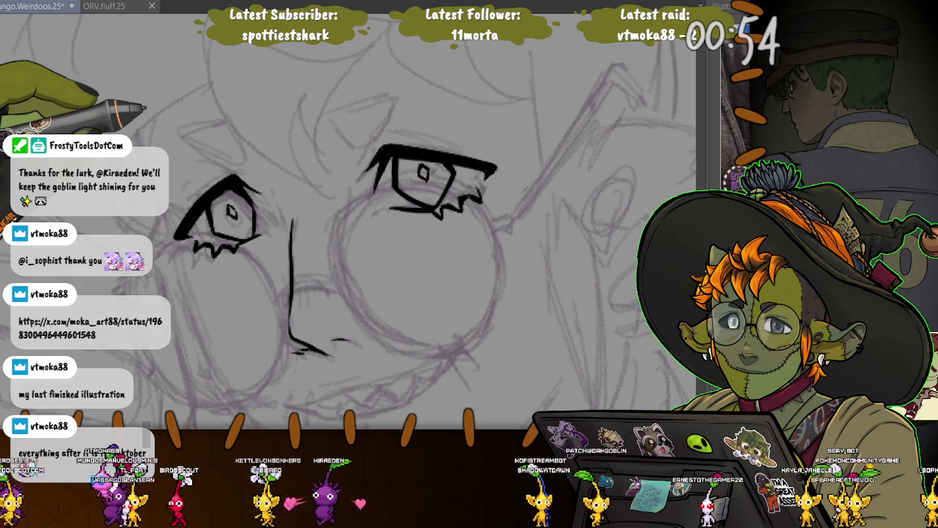
Zoom out and bring up the ORV.136YJH.25 winged-character artwork
scroll(352, 234, down, 2)
scroll(352, 235, down, 3)
scroll(352, 234, down, 2)
scroll(352, 235, down, 2)
scroll(351, 235, down, 1)
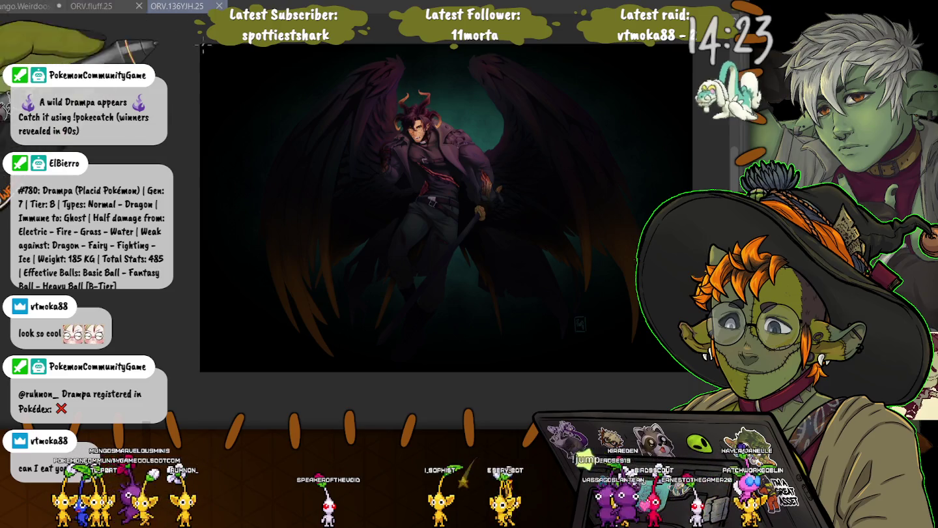
Close the ORV.136YJH.25 artwork and switch back to the glasses character sketch
key(ctrl+w)
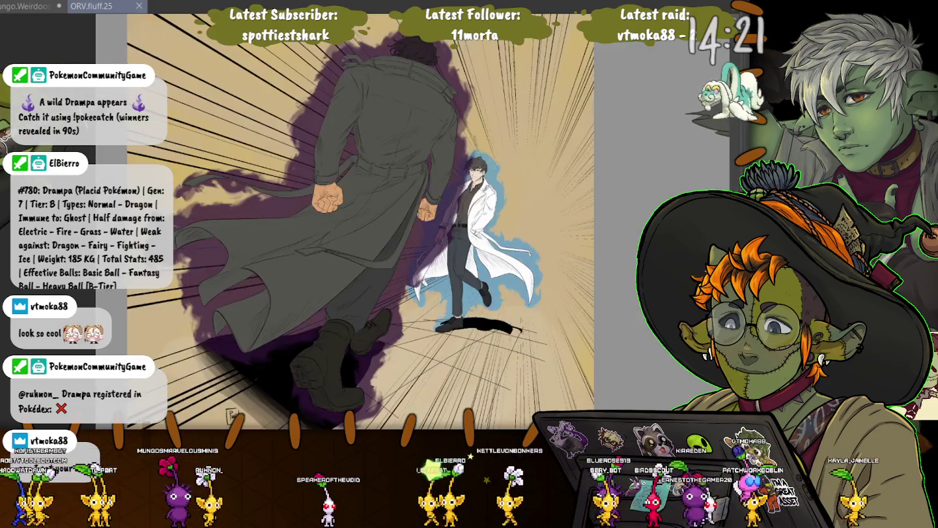
key(ctrl+Tab)
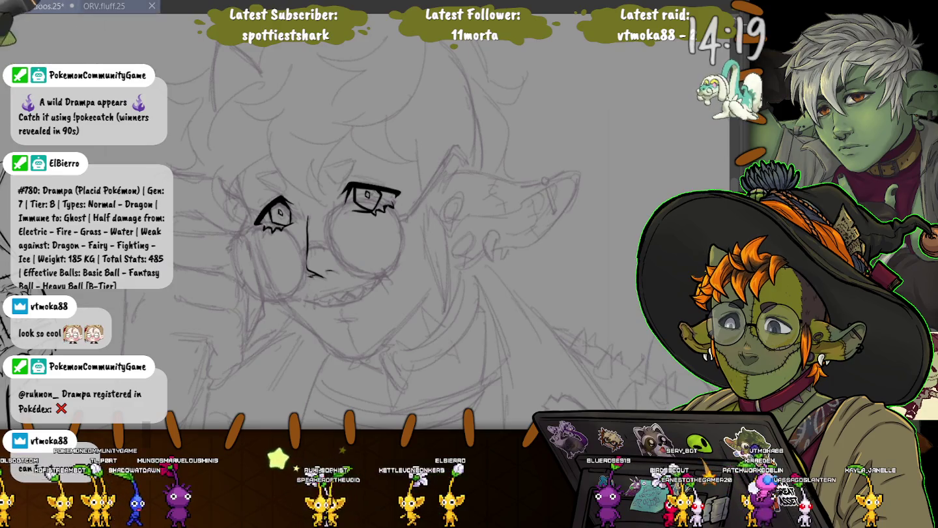
key(ctrl+Tab)
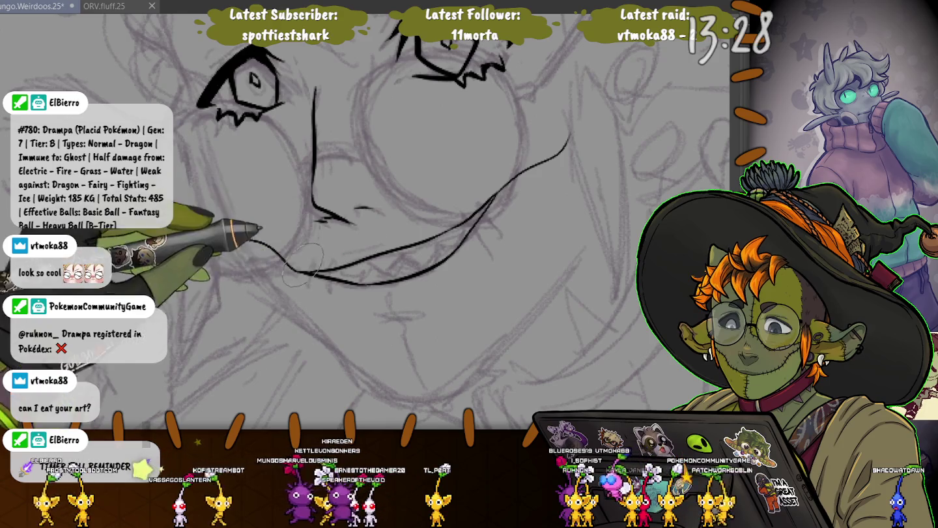
Add short stitch marks crossing the grin from corner to corner
drag(329, 259, 332, 296)
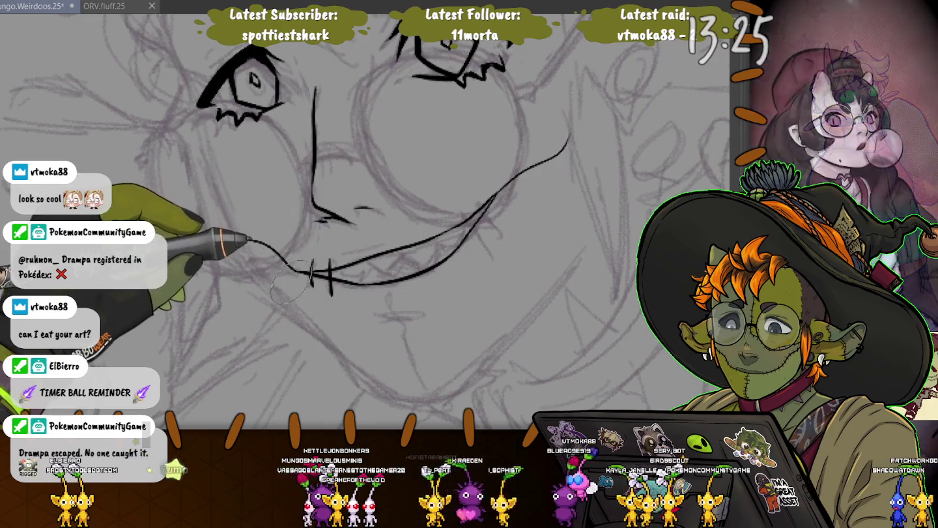
drag(461, 209, 487, 235)
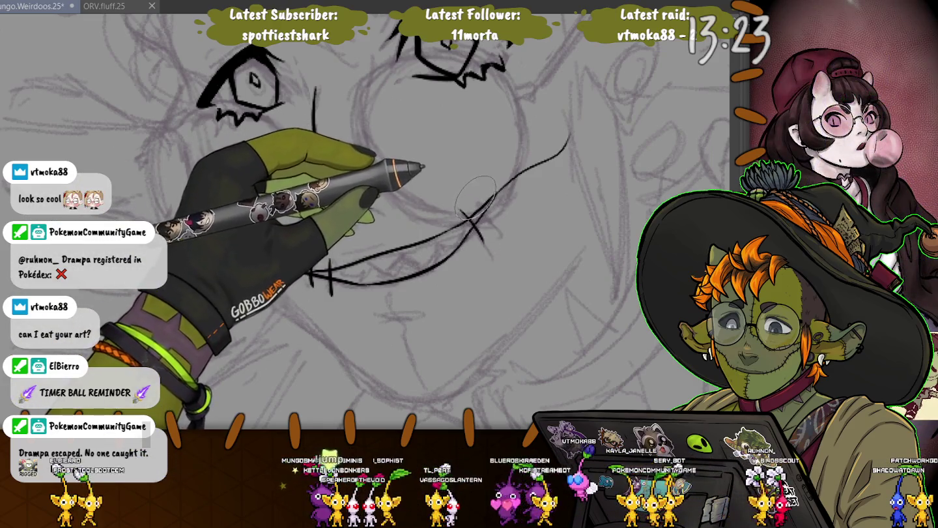
mouse_move(500, 184)
mouse_down()
mouse_move(507, 200)
mouse_move(566, 142)
mouse_up()
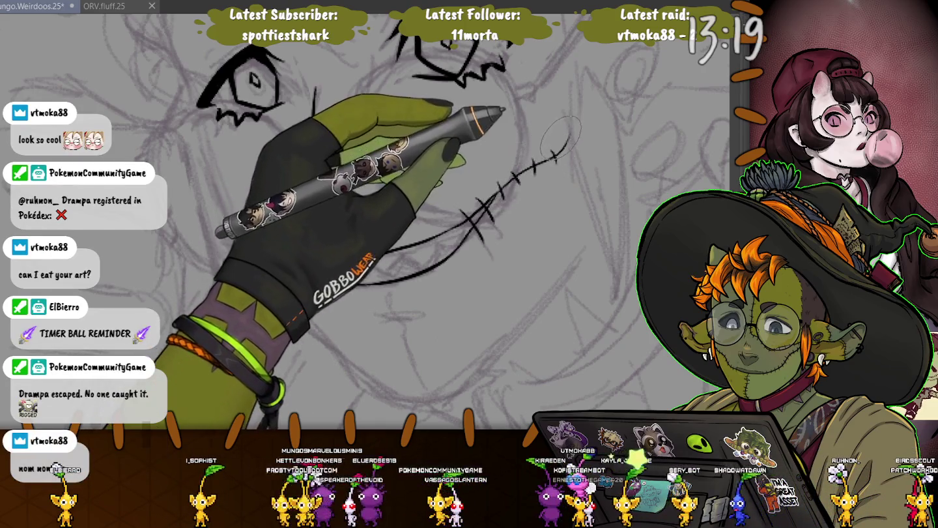
drag(329, 262, 331, 295)
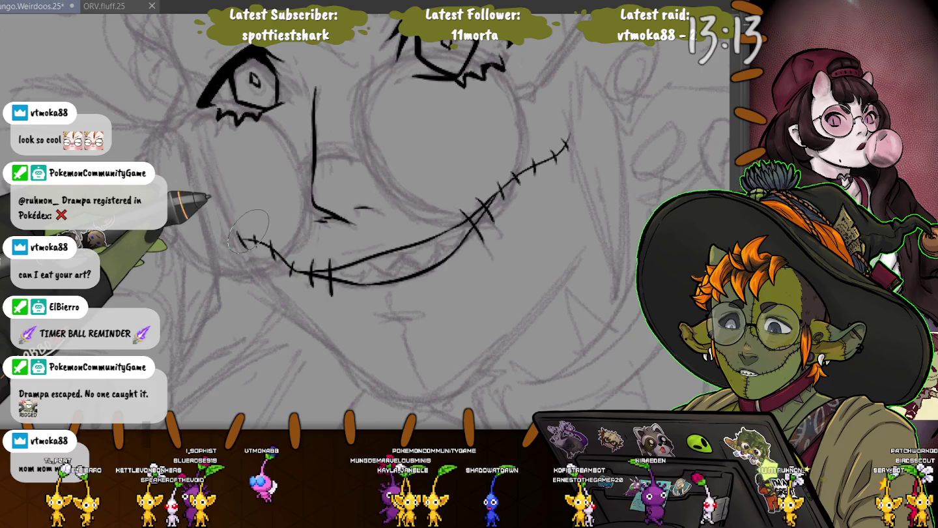
Ink the chin below the mouth and the long diagonal jawline on both sides
drag(385, 314, 366, 317)
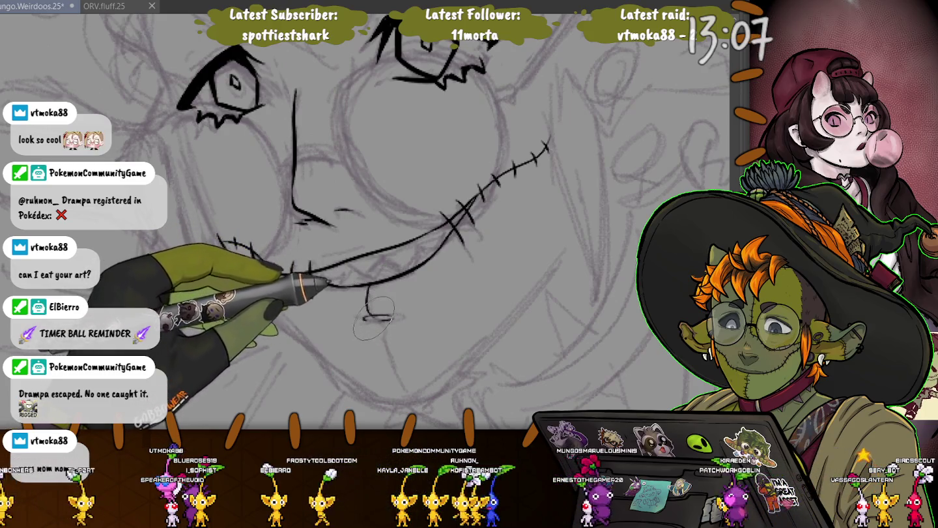
drag(372, 319, 412, 389)
drag(390, 325, 377, 292)
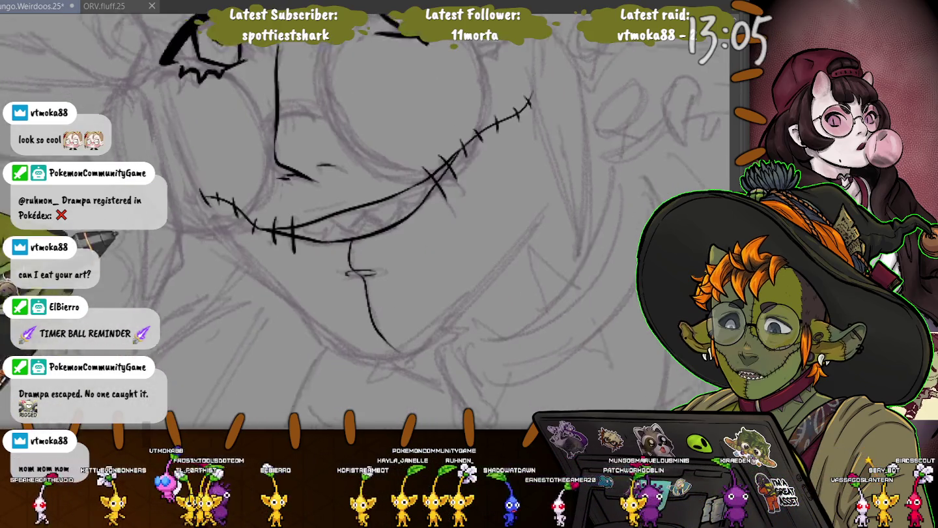
drag(341, 206, 325, 167)
mouse_move(547, 156)
mouse_down()
mouse_move(416, 314)
mouse_move(470, 250)
mouse_up()
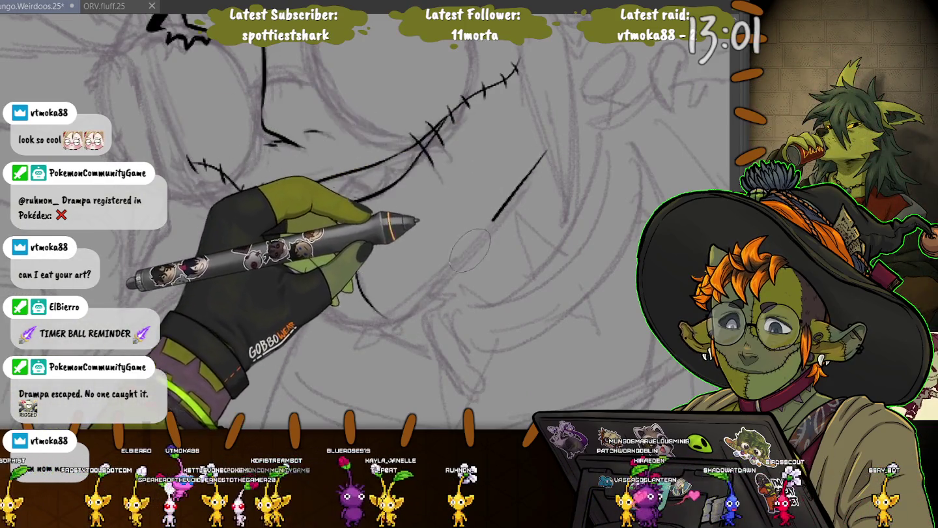
drag(494, 220, 384, 318)
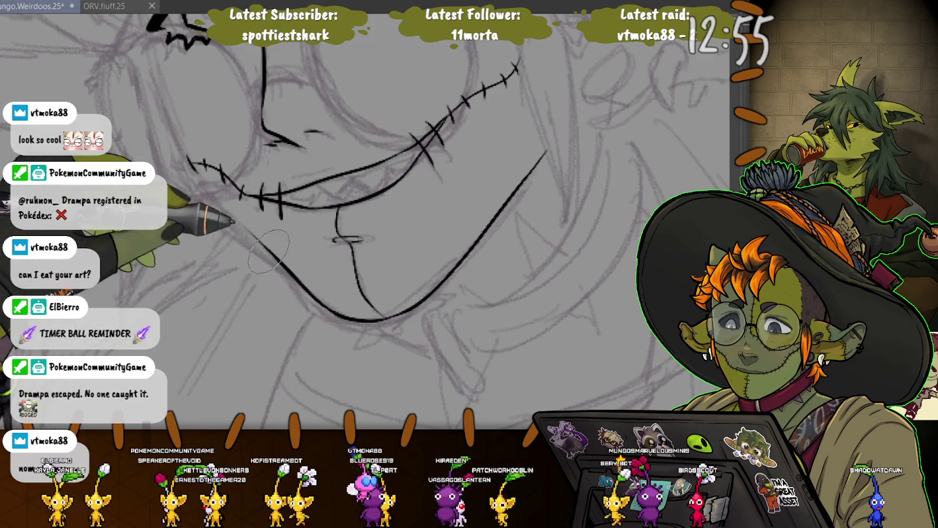
drag(137, 151, 163, 235)
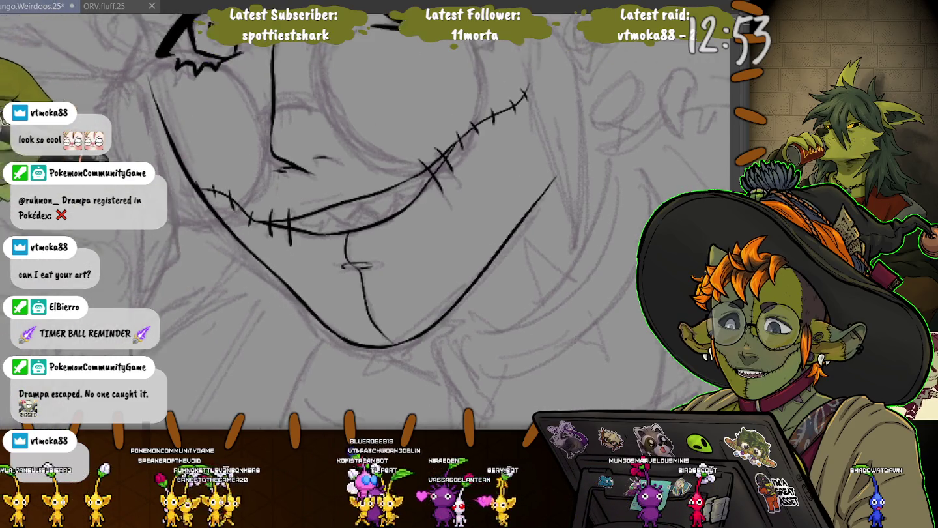
mouse_move(168, 138)
mouse_down()
mouse_move(202, 255)
mouse_move(205, 148)
mouse_up()
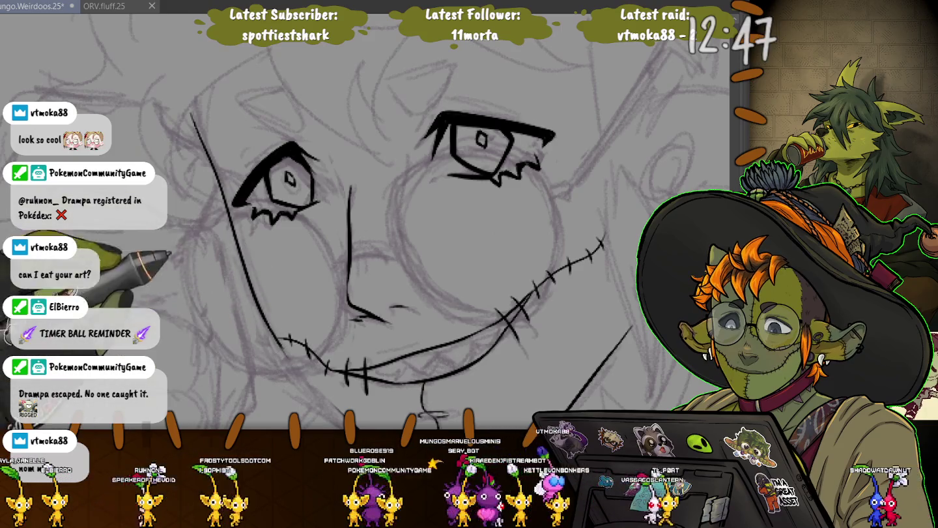
Bring the chin into view and ink jagged zigzag teeth along the mouth line
drag(239, 253, 201, 170)
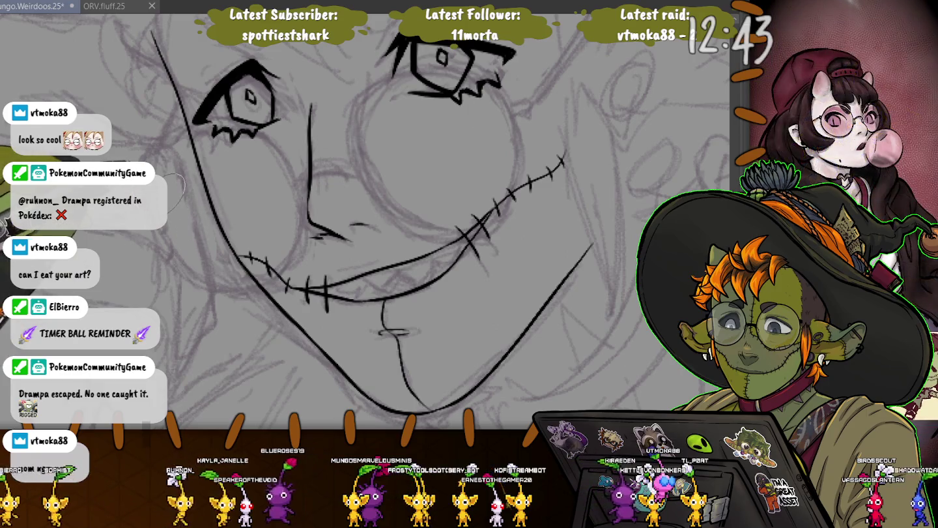
drag(354, 278, 349, 274)
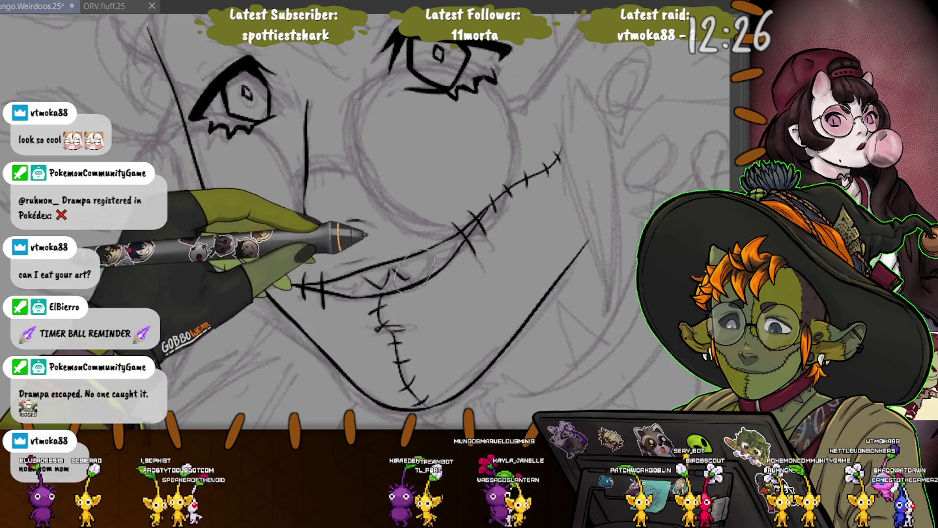
drag(393, 277, 451, 248)
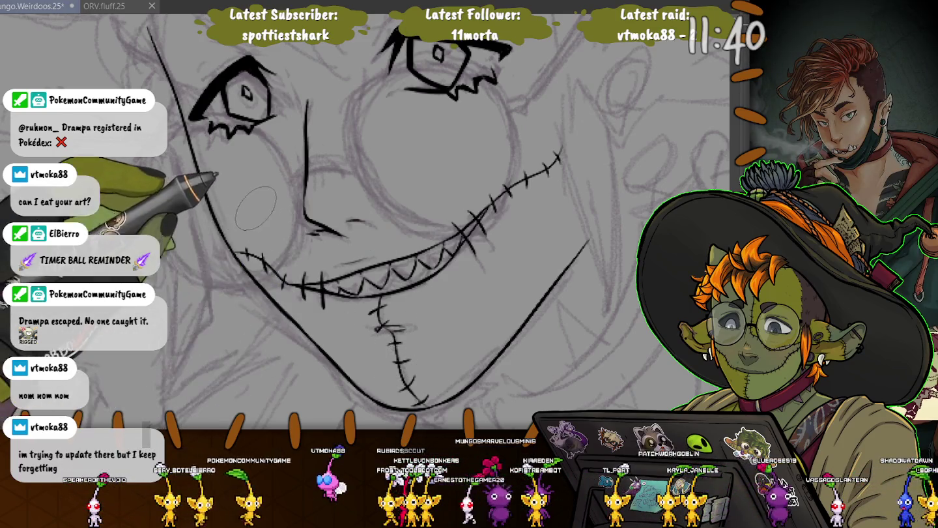
Ink a curved line beside the right eye, then reframe the face around the stitched grin
drag(399, 361, 356, 449)
drag(214, 122, 241, 208)
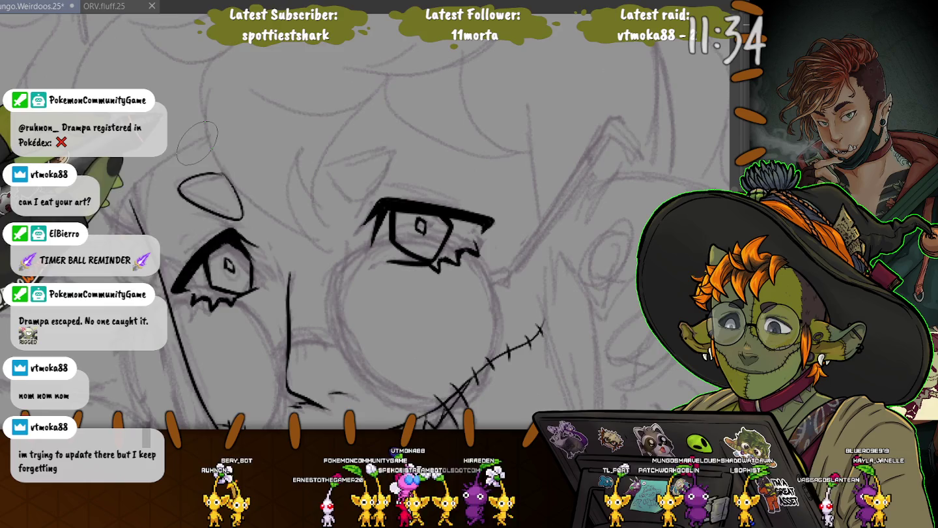
drag(332, 166, 395, 151)
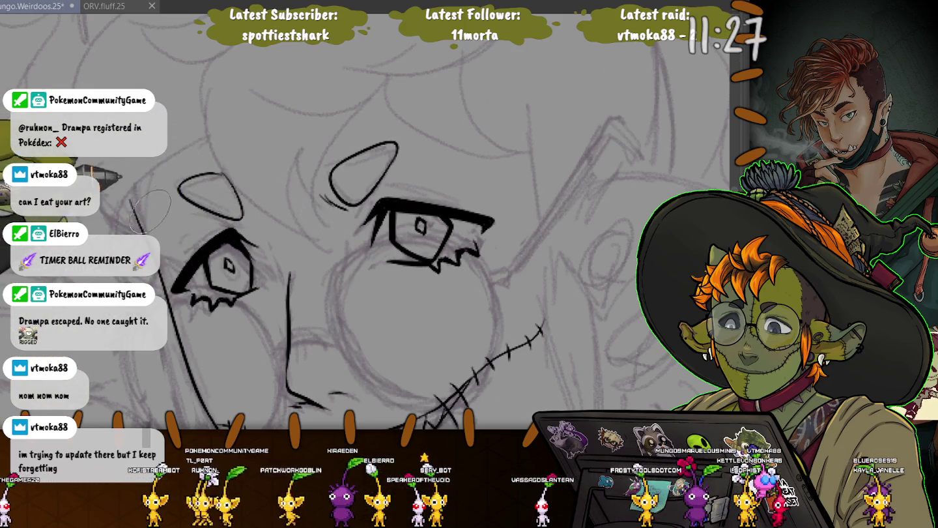
drag(151, 208, 102, 123)
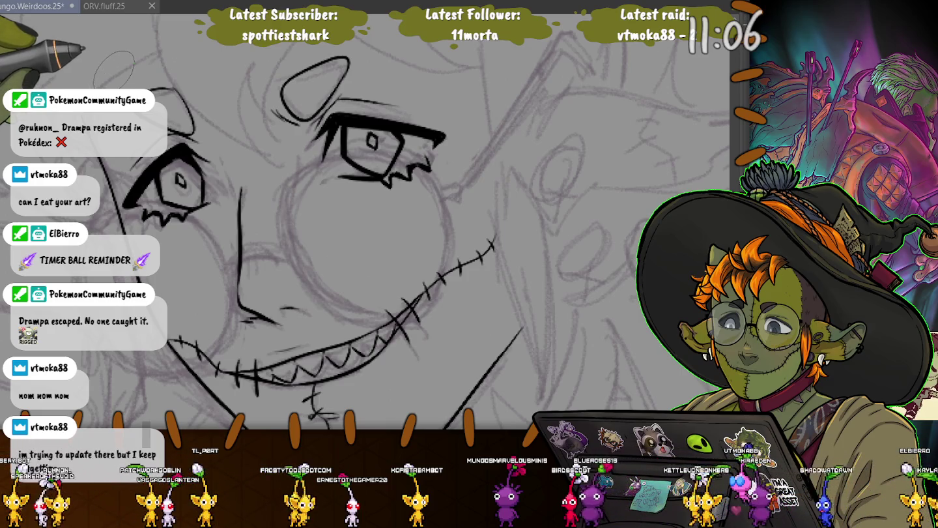
drag(114, 65, 278, 104)
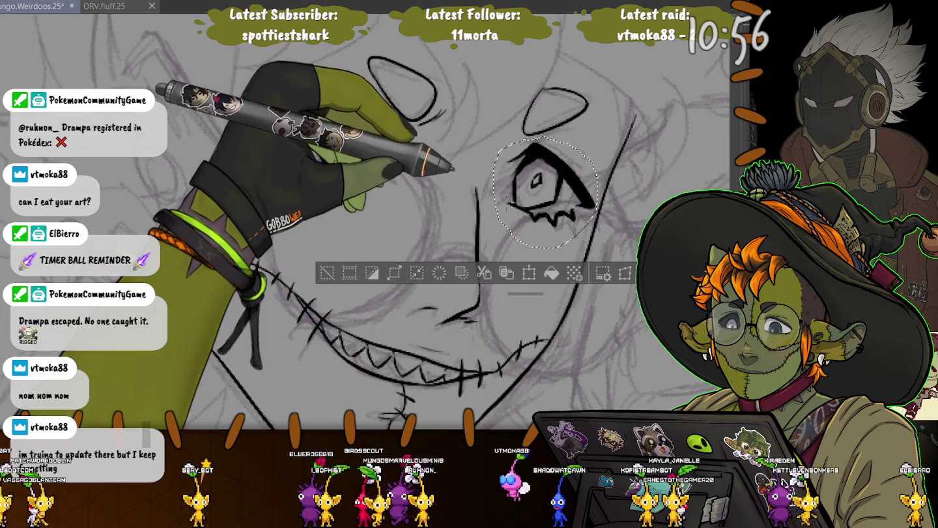
Transform the lassoed right eye slightly left and down, commit it and deselect
key(ctrl+t)
drag(545, 191, 540, 197)
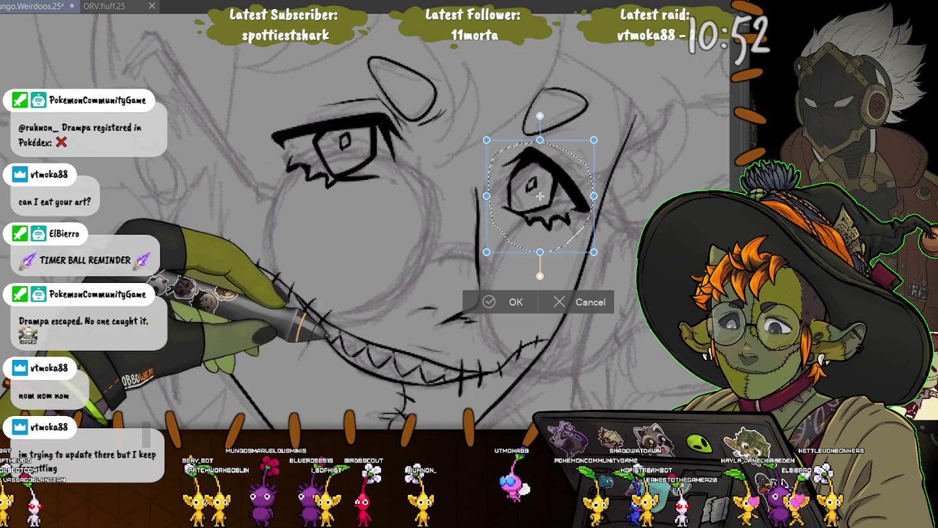
key(Return)
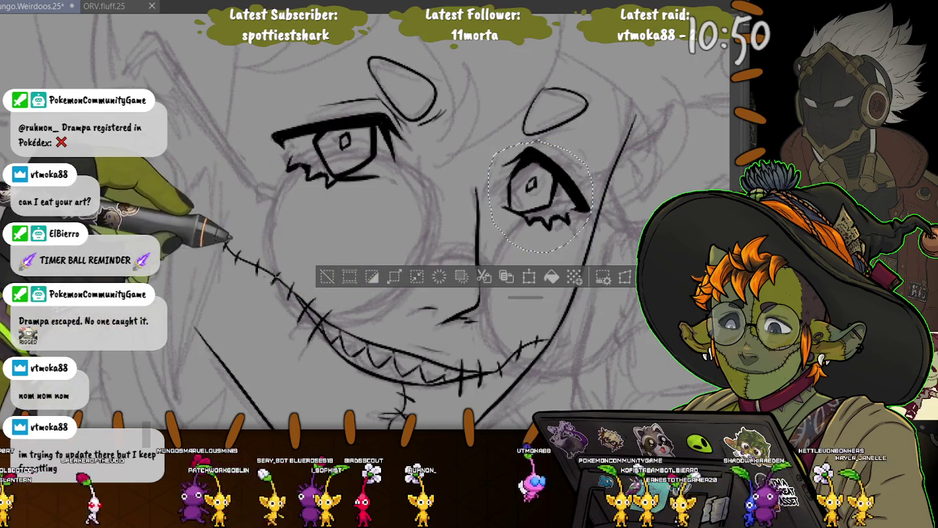
key(ctrl+d)
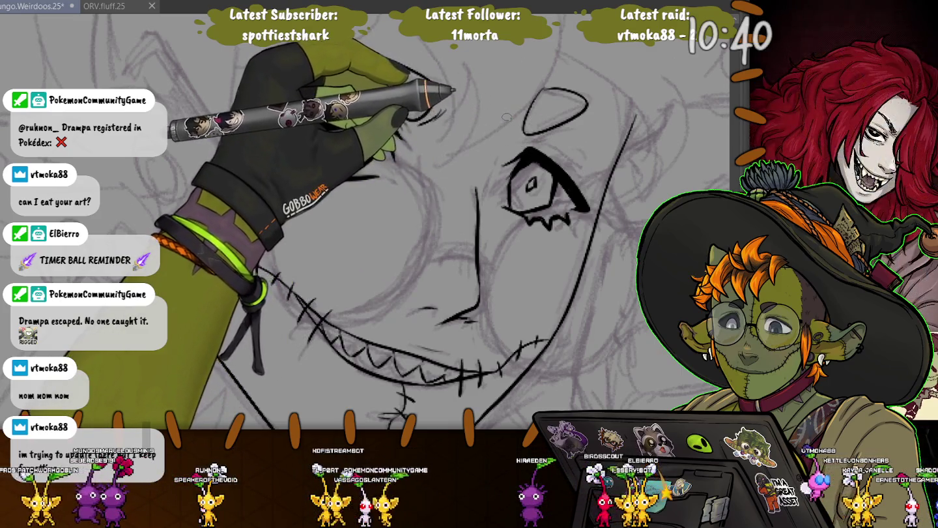
drag(507, 116, 321, 73)
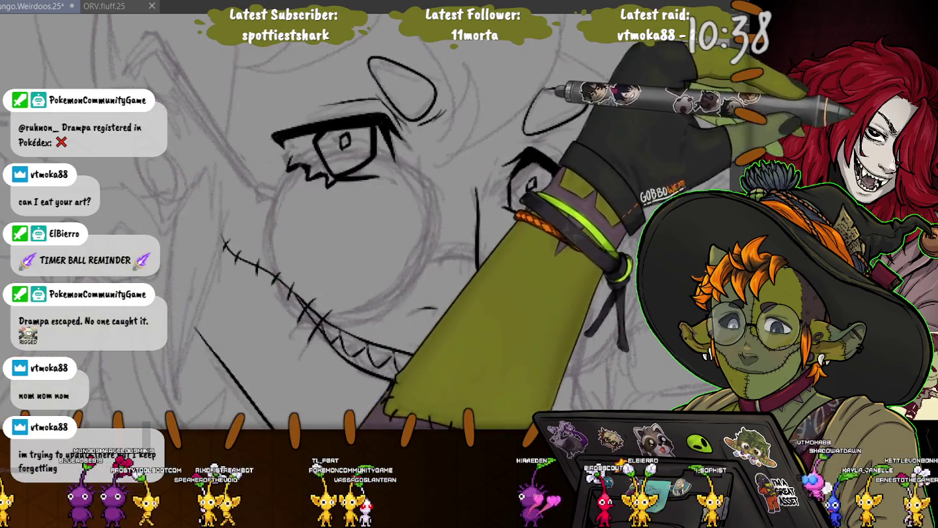
Straighten the canvas and ink a round lens circle around the right eye
key(Delete)
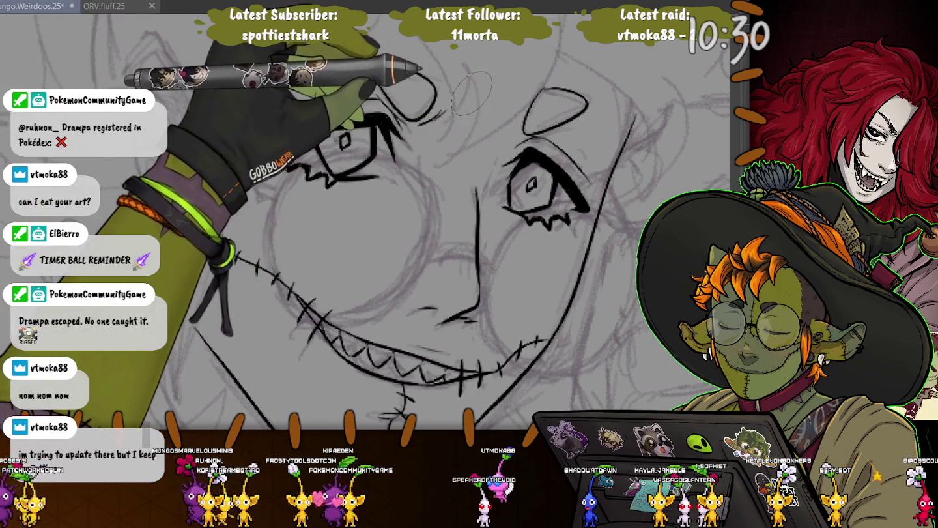
drag(471, 94, 273, 65)
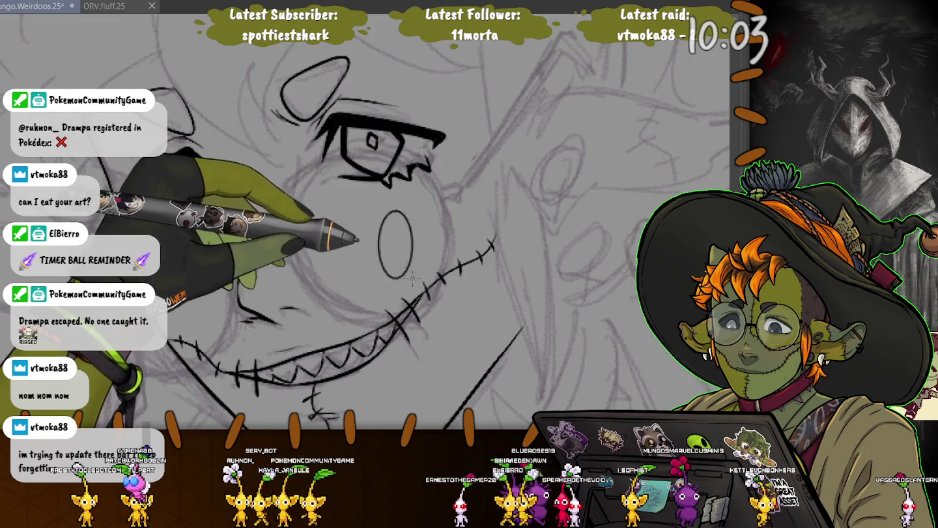
drag(468, 335, 470, 337)
key(ctrl+z)
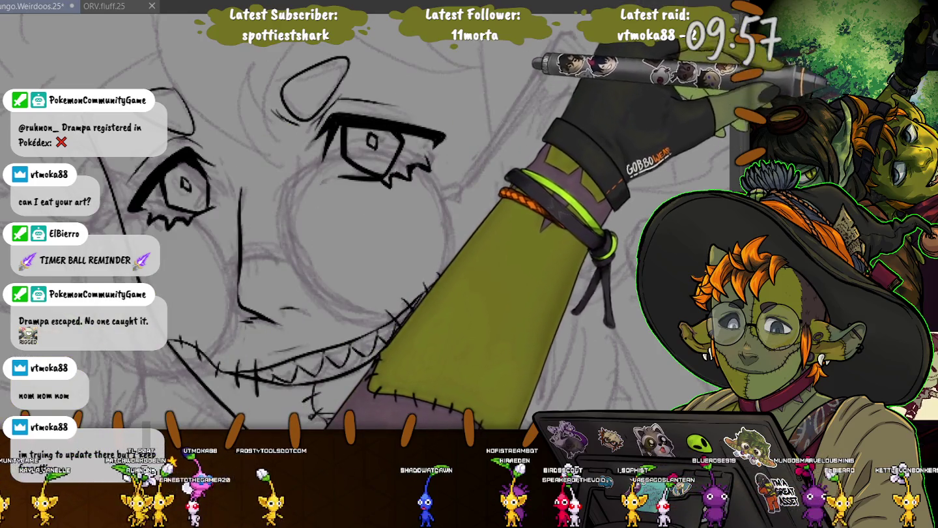
key(ctrl+y)
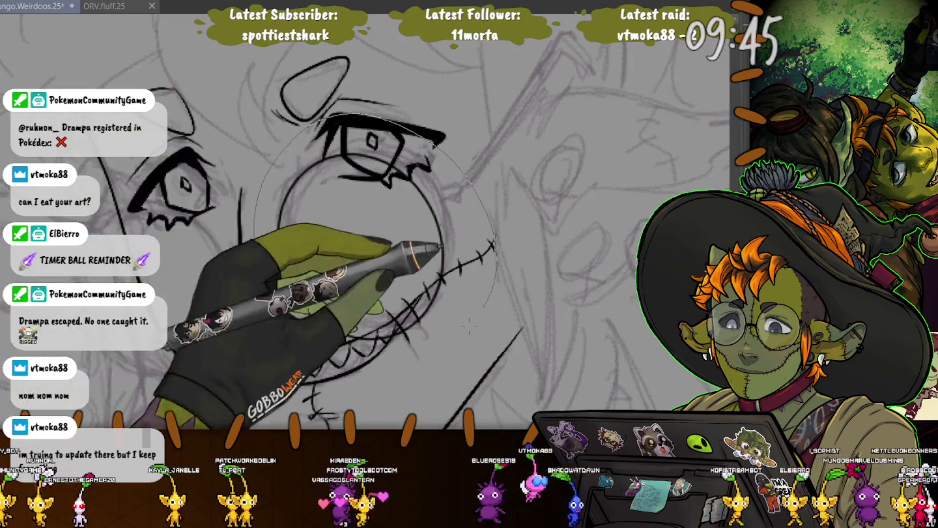
Lasso the inked lens and drag a copy down-left toward the left eye
drag(255, 251, 231, 261)
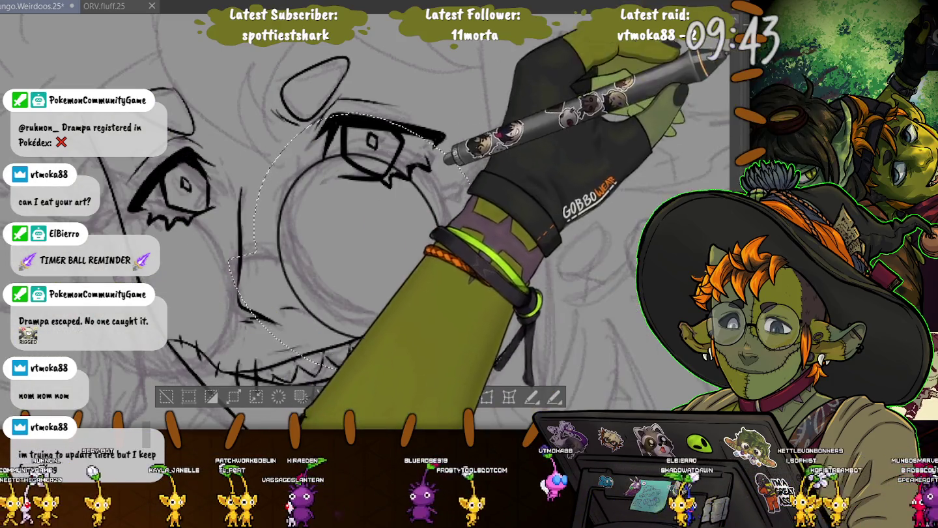
drag(362, 241, 176, 286)
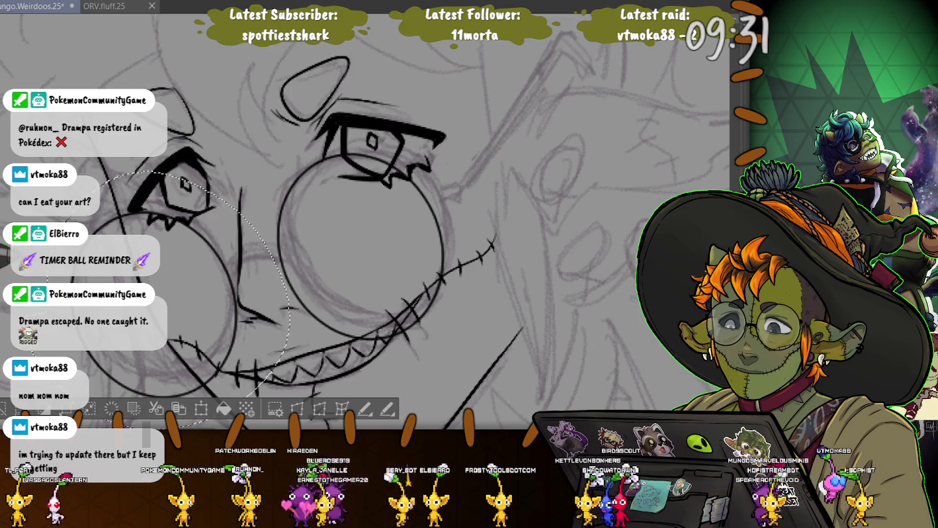
key(ctrl+t)
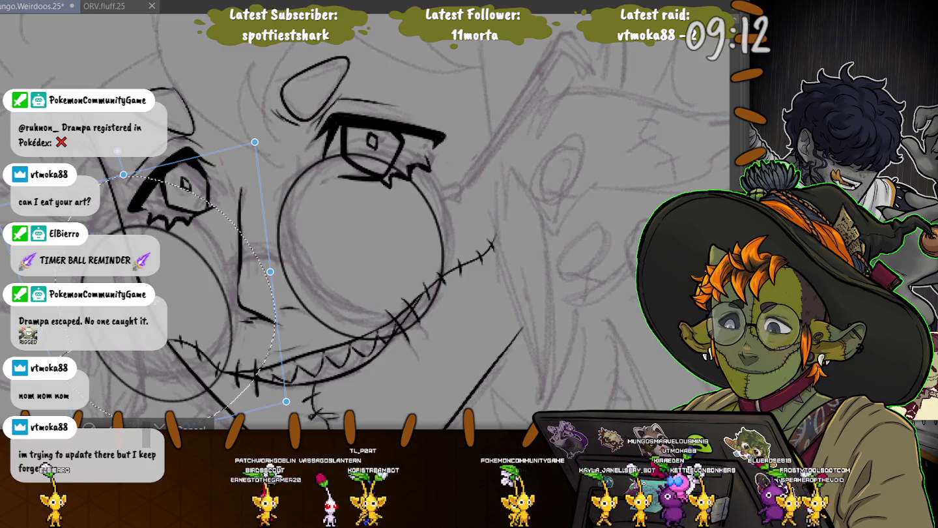
Confirm the copied lens, then select the right lens and undo a trial move
key(Return)
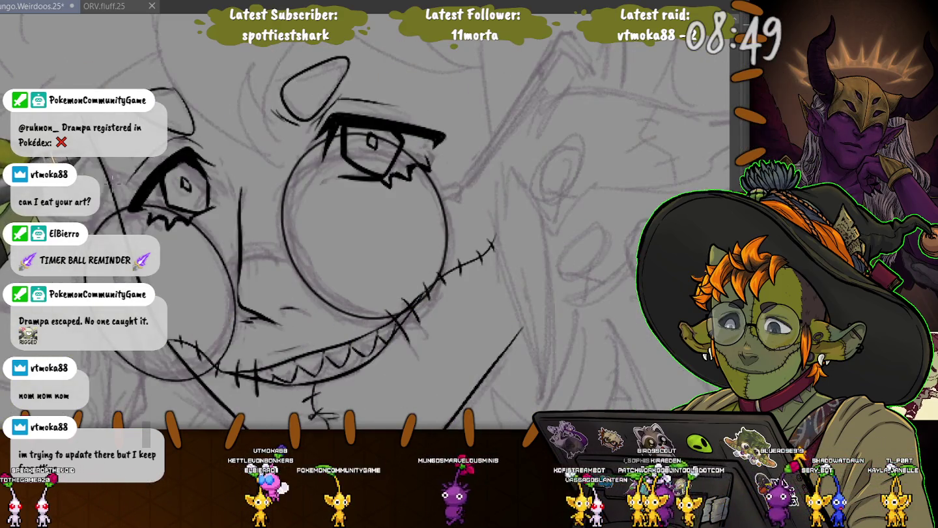
drag(326, 101, 260, 130)
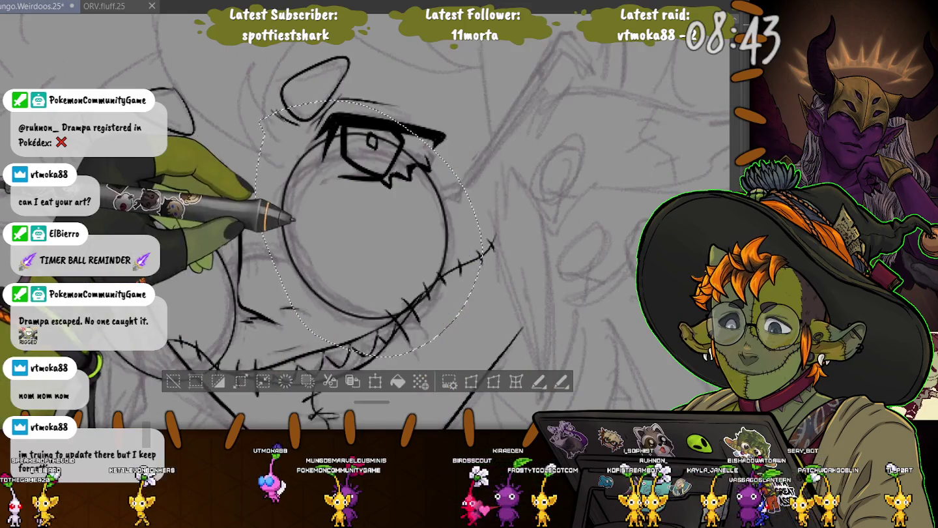
drag(274, 218, 522, 212)
key(ctrl+z)
Transform the right lens slightly right and up and confirm it
key(ctrl+t)
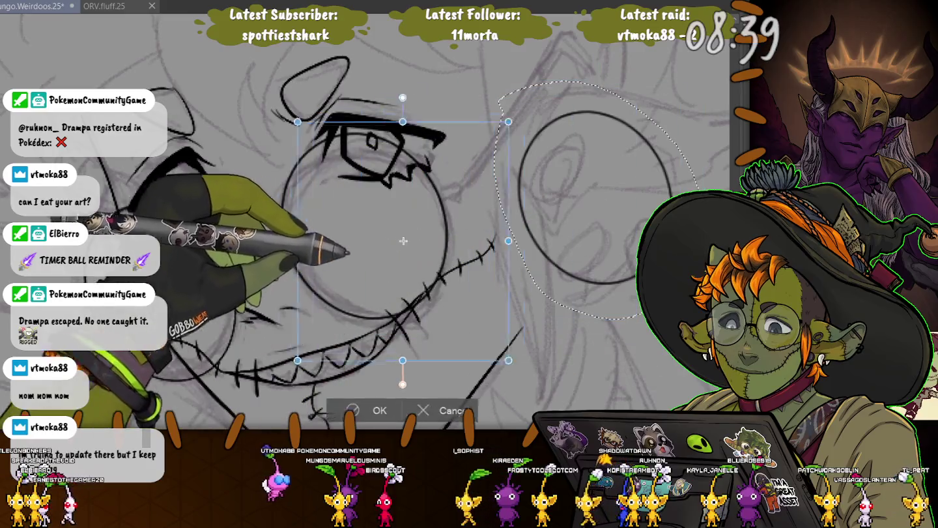
drag(349, 229, 368, 226)
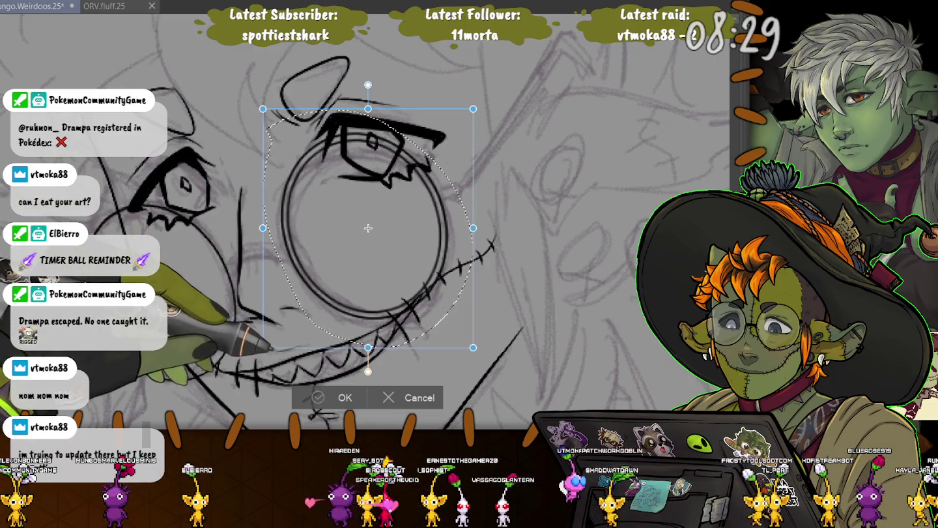
key(Return)
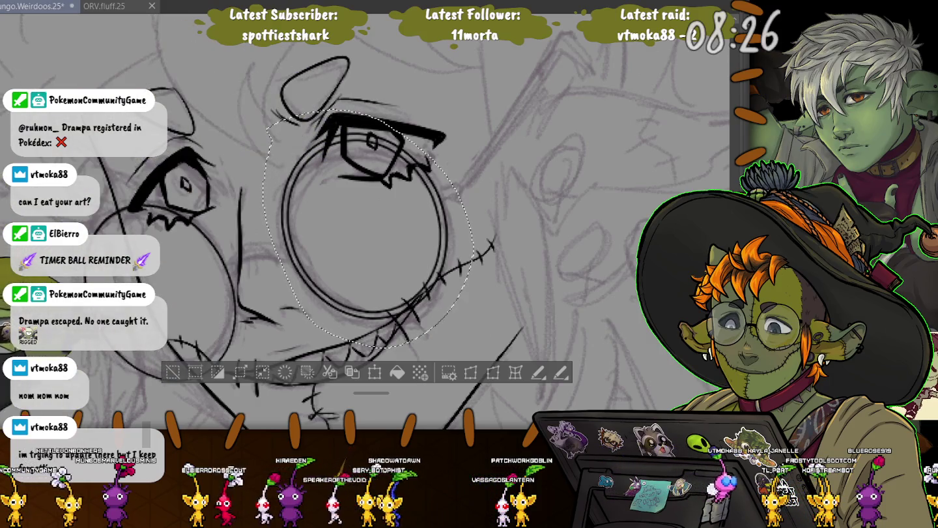
key(ctrl+z)
key(ctrl+z)
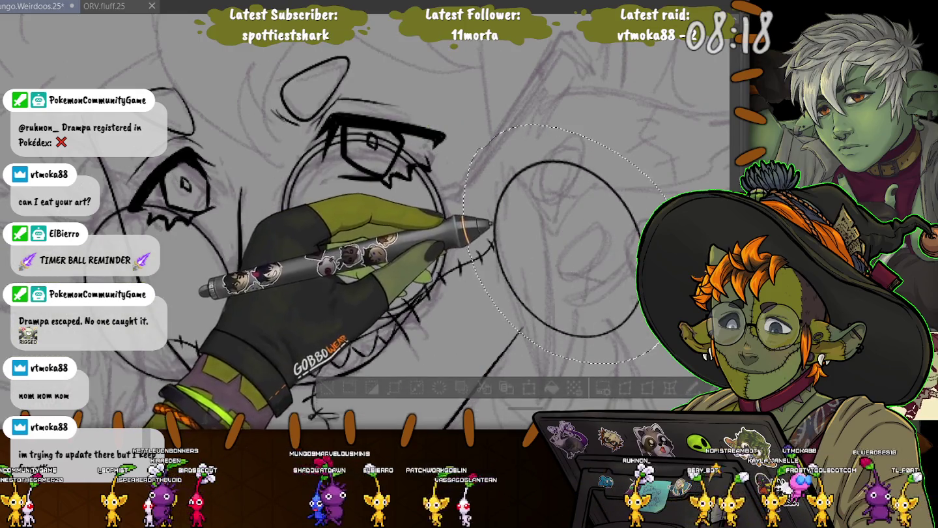
Move the spare circle at the right over the left eye as the left lens
drag(464, 125, 663, 360)
key(ctrl+t)
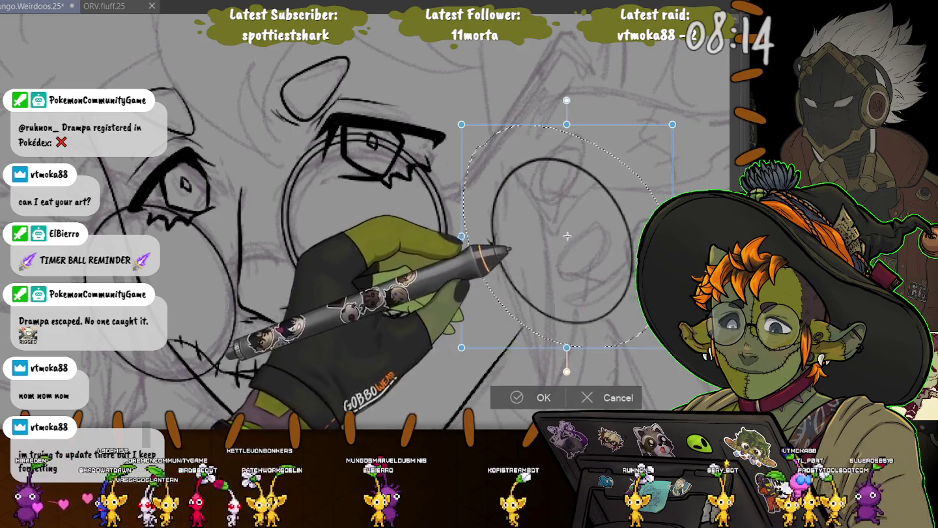
drag(572, 242, 166, 287)
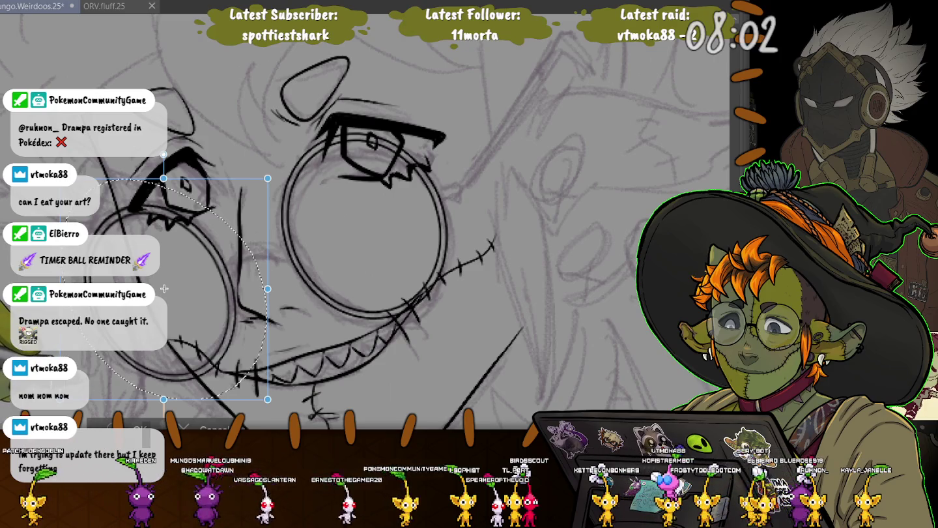
key(Return)
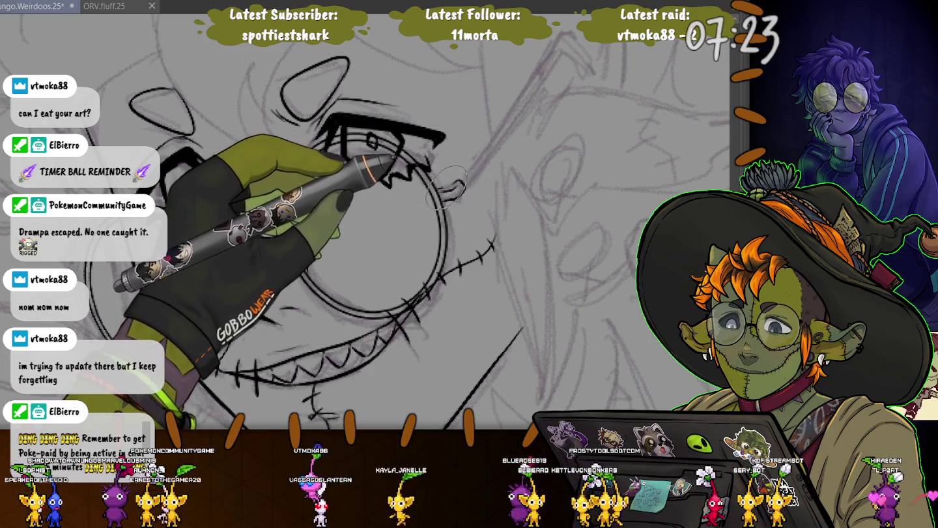
Ink a hooked glasses temple arm running from the right lens up to the upper right
drag(459, 183, 551, 57)
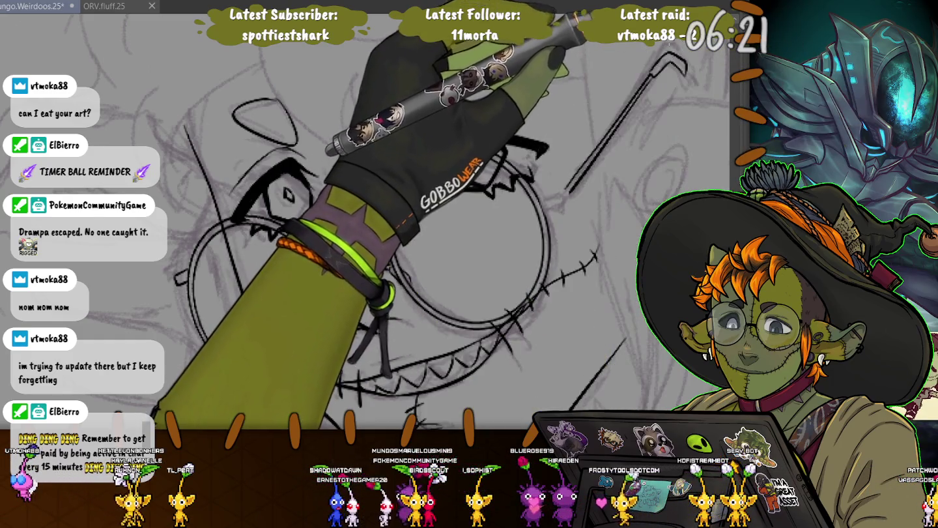
Select the glasses-arm line, move and rotate it away from the lens, then deselect
drag(677, 52, 586, 91)
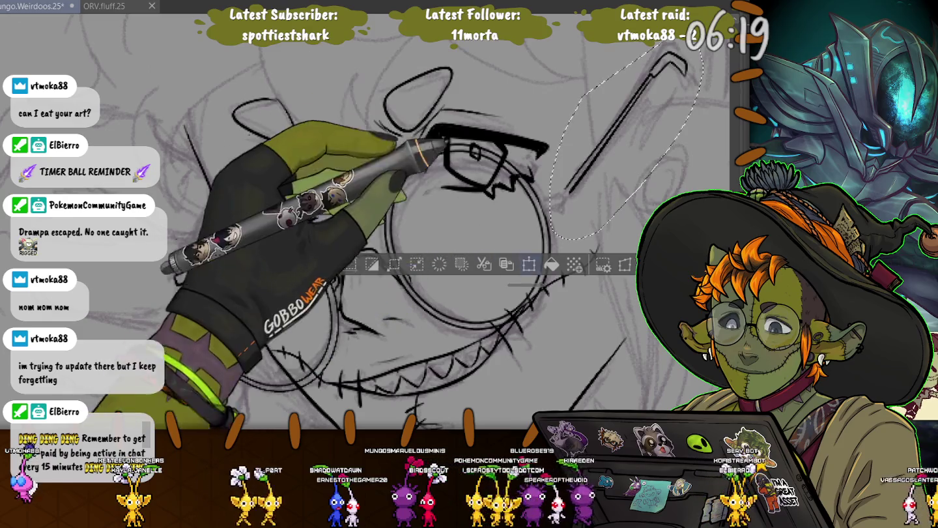
key(ctrl+t)
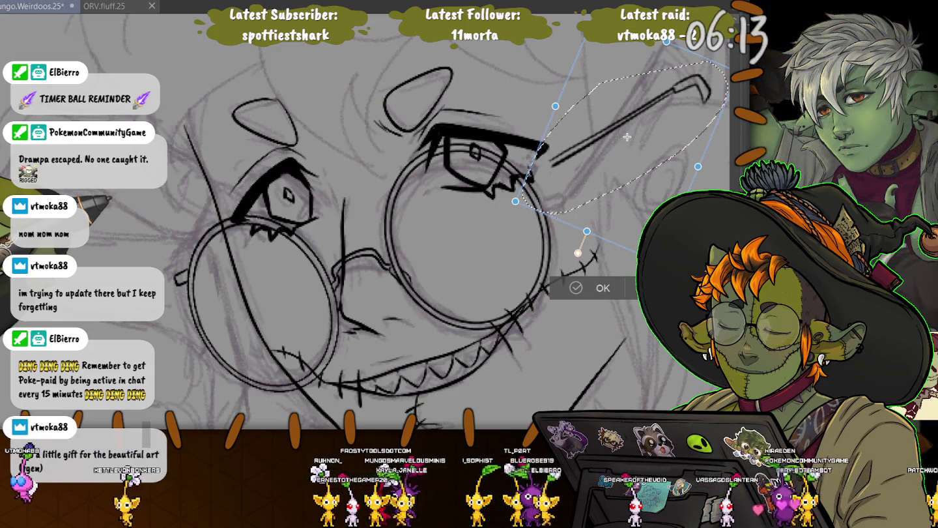
drag(627, 137, 651, 98)
key(Return)
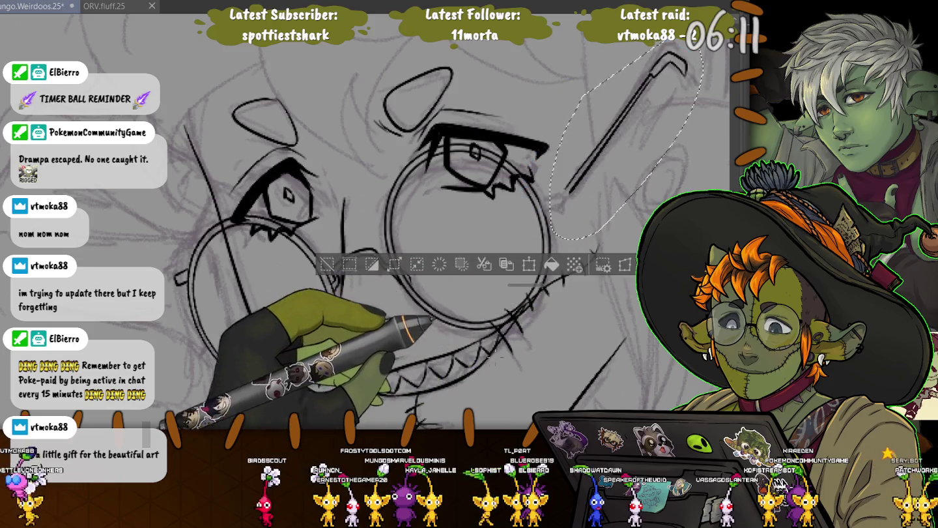
key(ctrl+d)
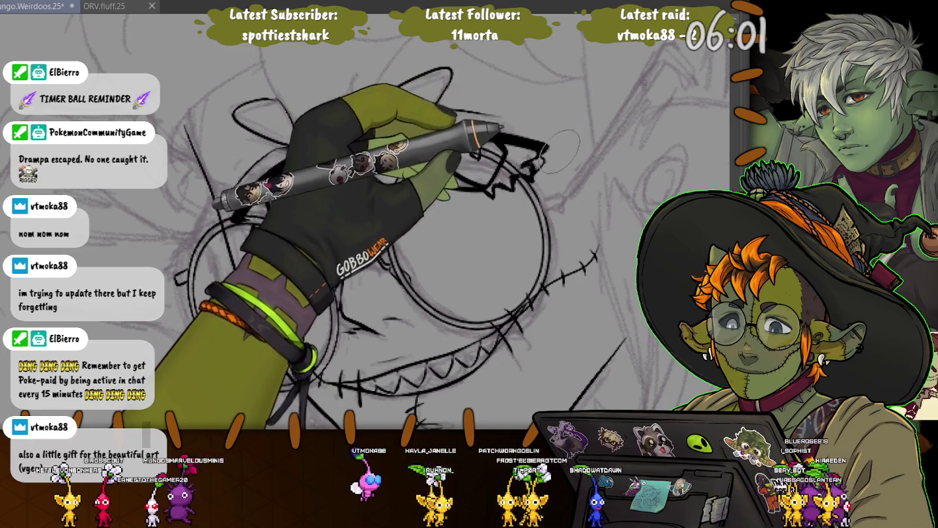
Ink the glasses' temple as two parallel lines angling up-right, ending in a small hooked earpiece tip
drag(541, 159, 647, 85)
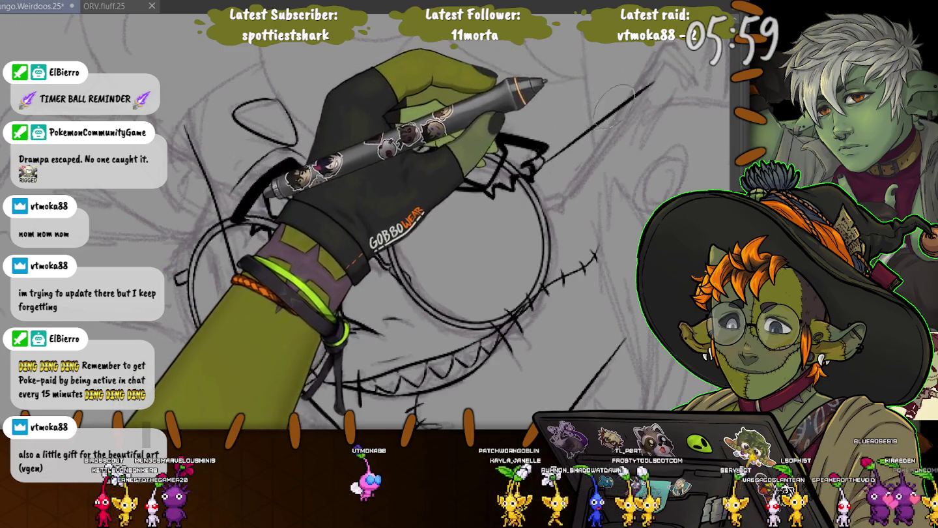
drag(496, 140, 546, 156)
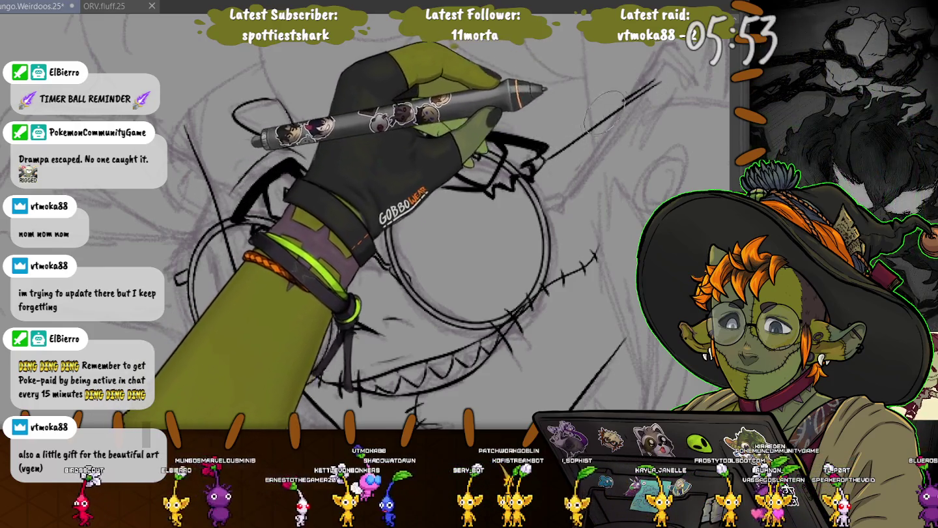
drag(645, 85, 544, 157)
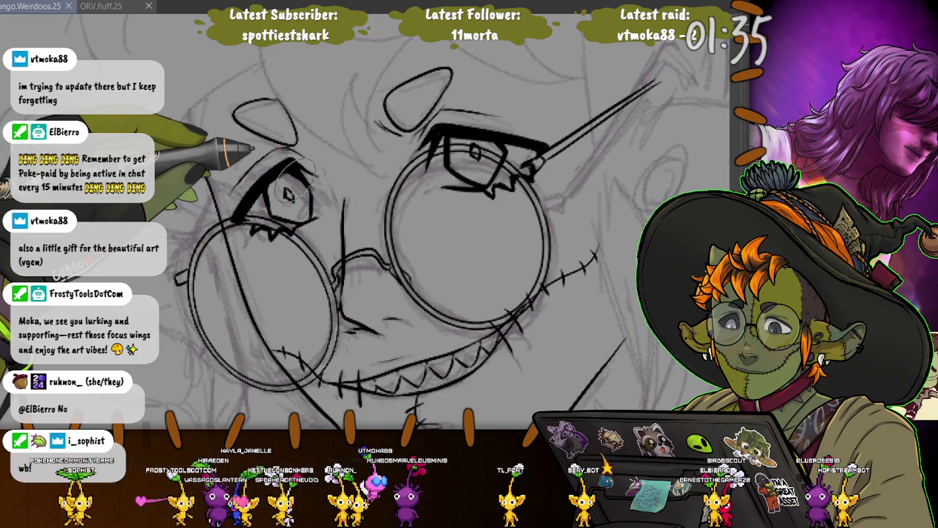
drag(298, 179, 654, 75)
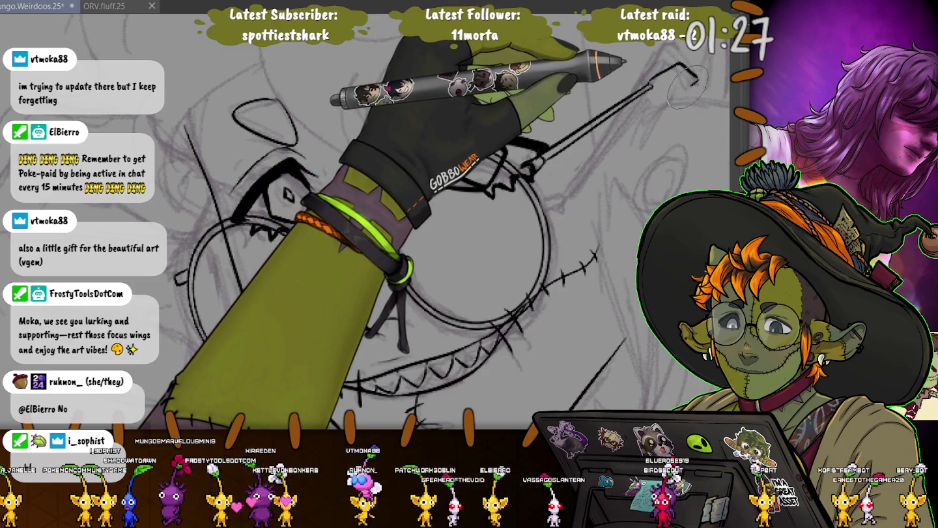
drag(676, 65, 683, 84)
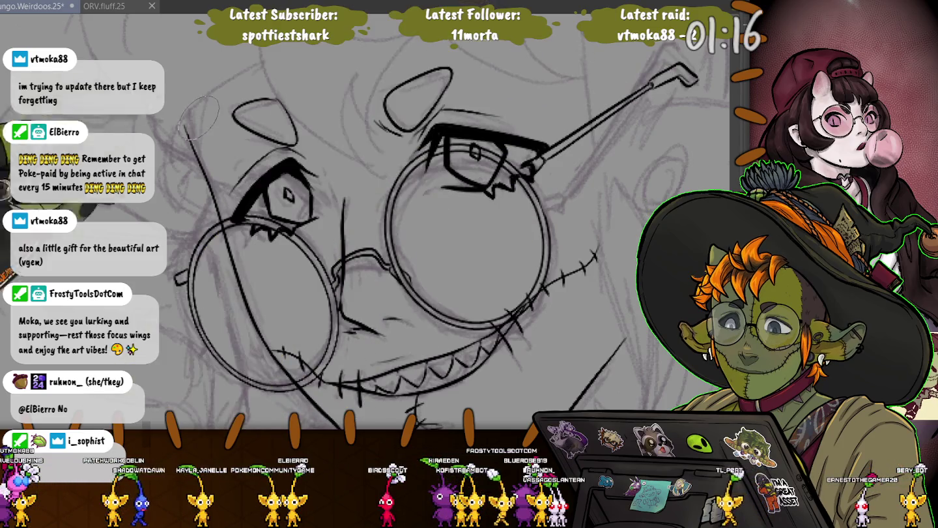
drag(221, 172, 232, 150)
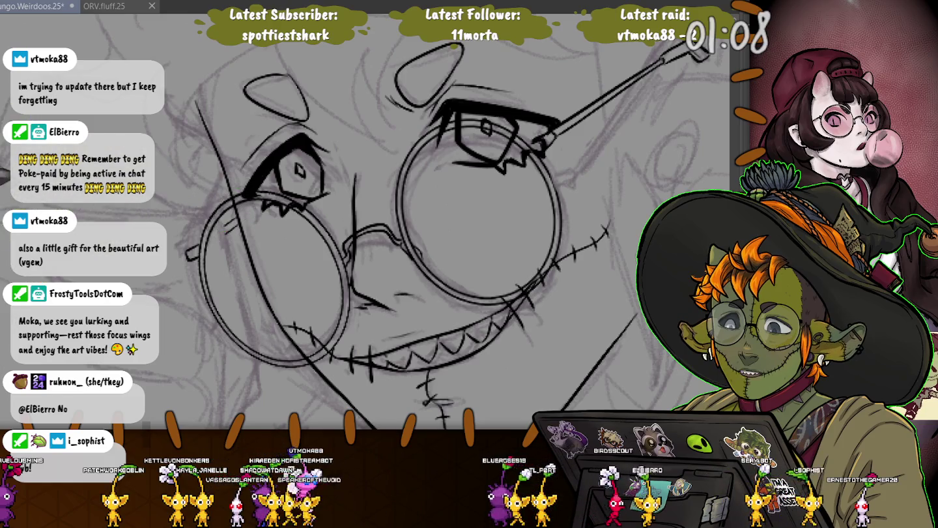
Pan and zoom out so the whole sketch shows, from the inked face to the raised arm and coat
drag(240, 208, 299, 62)
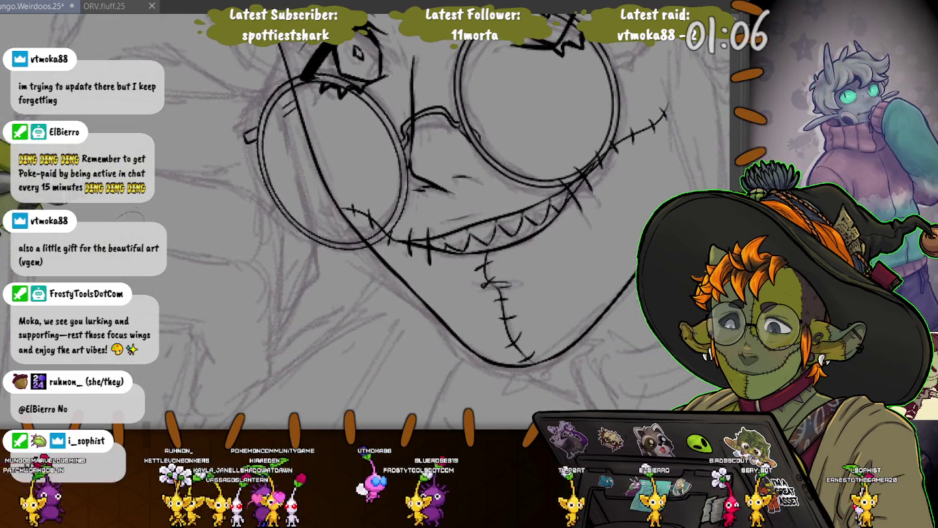
mouse_move(365, 215)
mouse_down()
mouse_move(443, 248)
mouse_move(401, 318)
mouse_up()
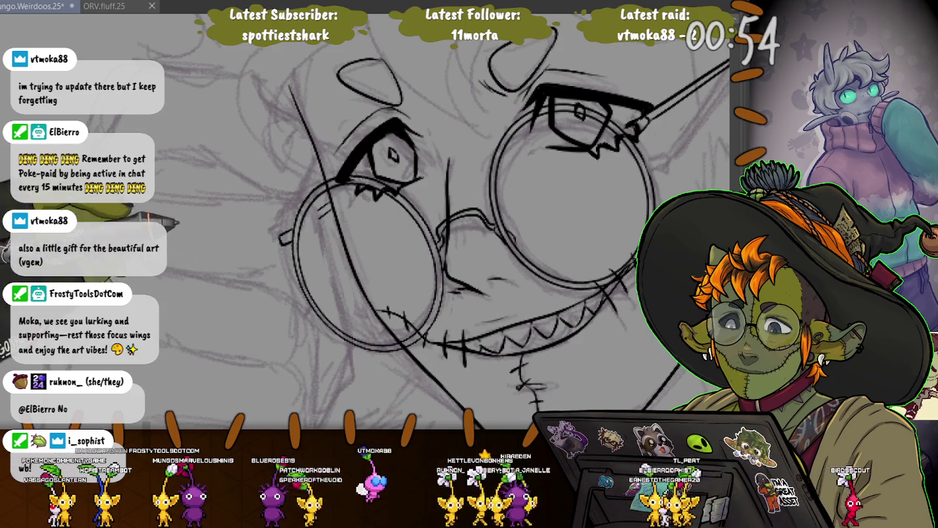
drag(391, 261, 357, 210)
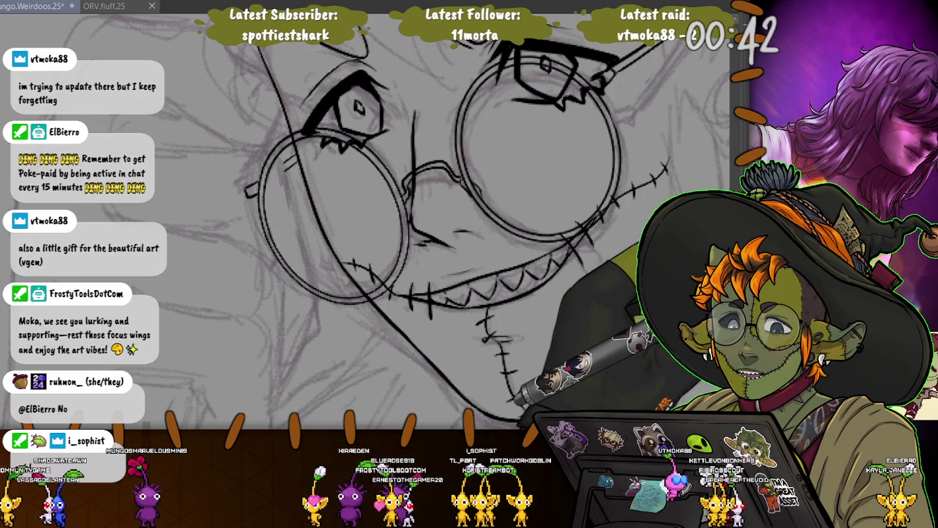
key(ctrl+minus)
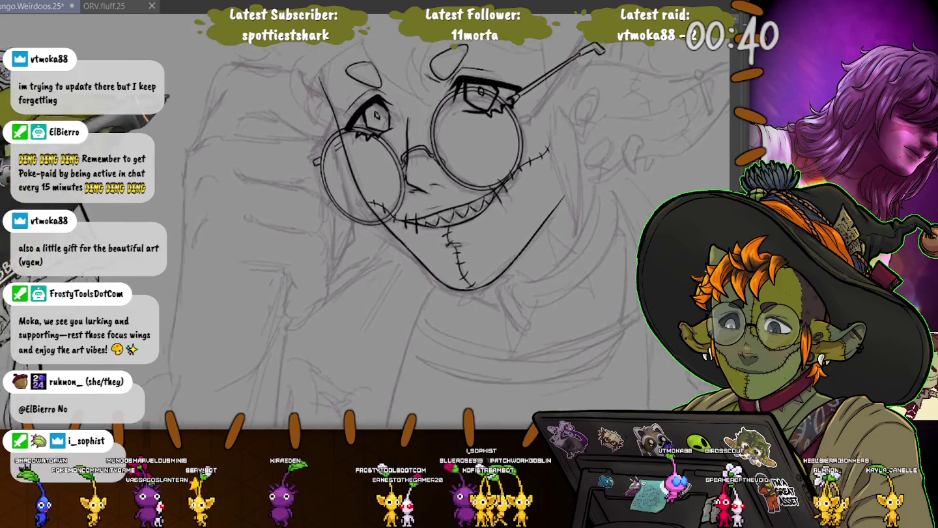
mouse_move(109, 230)
mouse_down()
mouse_move(207, 137)
mouse_move(236, 91)
mouse_move(278, 132)
mouse_up()
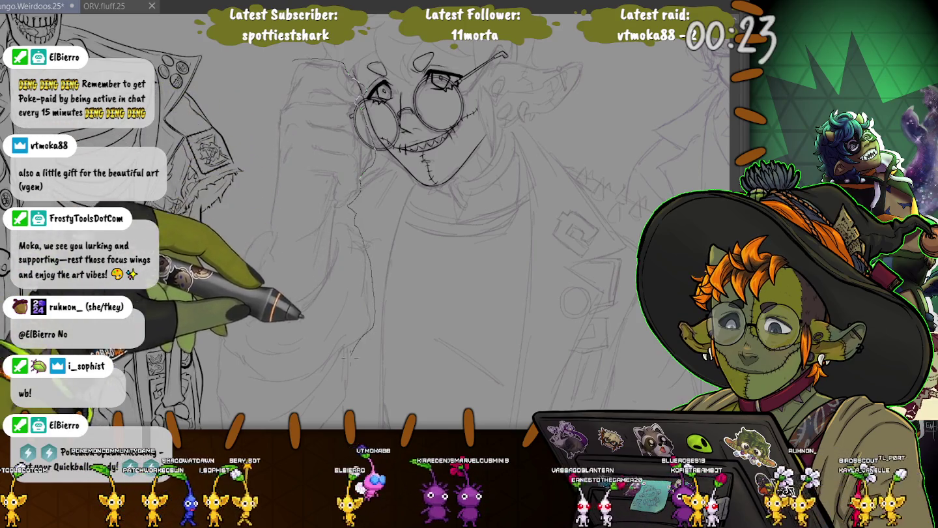
Lasso the sketched raised arm and hand, transform it to sit against the face, then deselect
drag(280, 62, 352, 390)
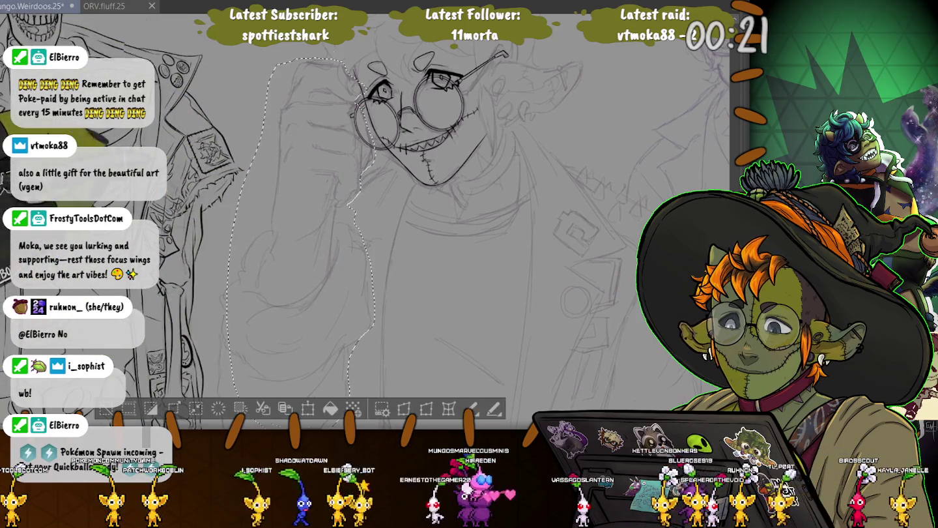
scroll(365, 228, down, 3)
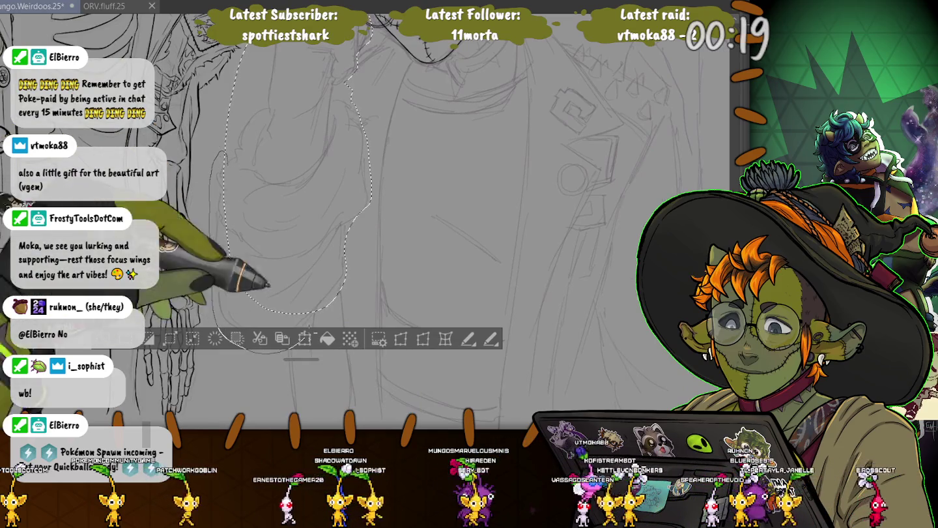
drag(225, 153, 325, 325)
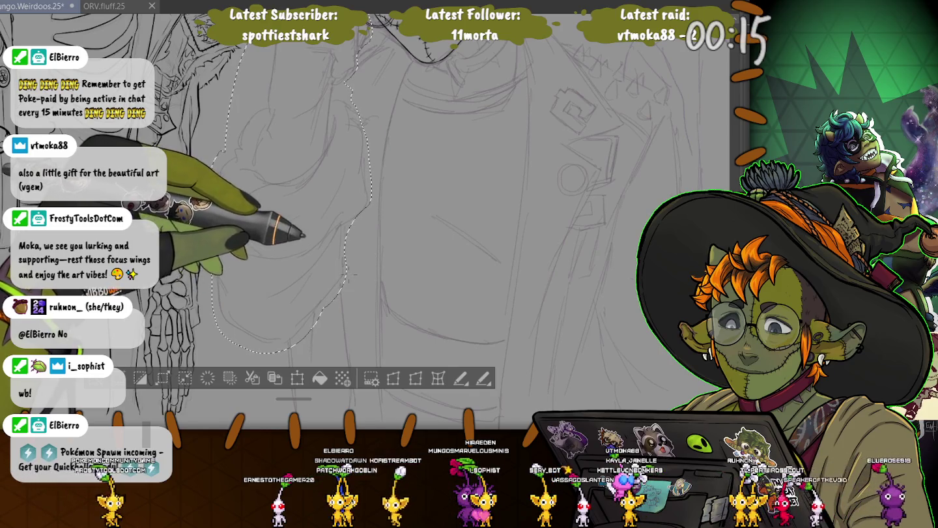
drag(345, 277, 293, 352)
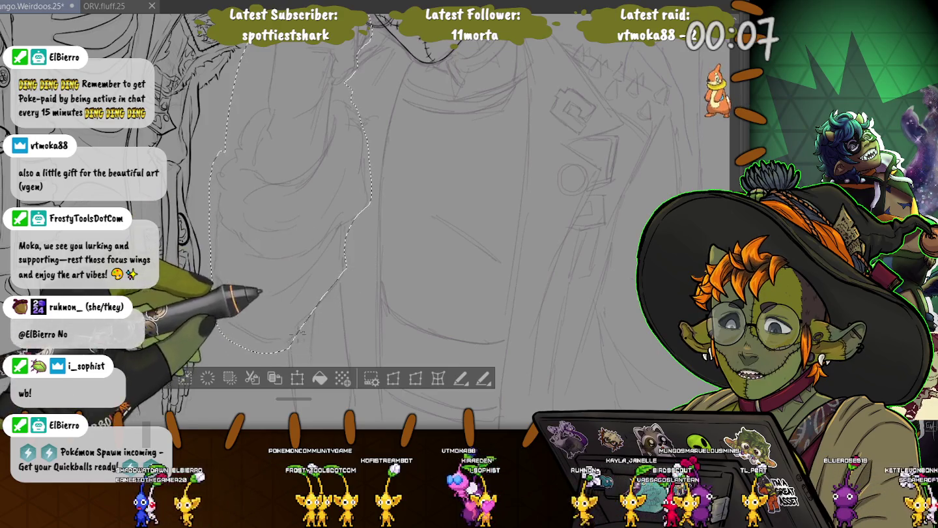
key(ctrl+t)
drag(290, 143, 302, 278)
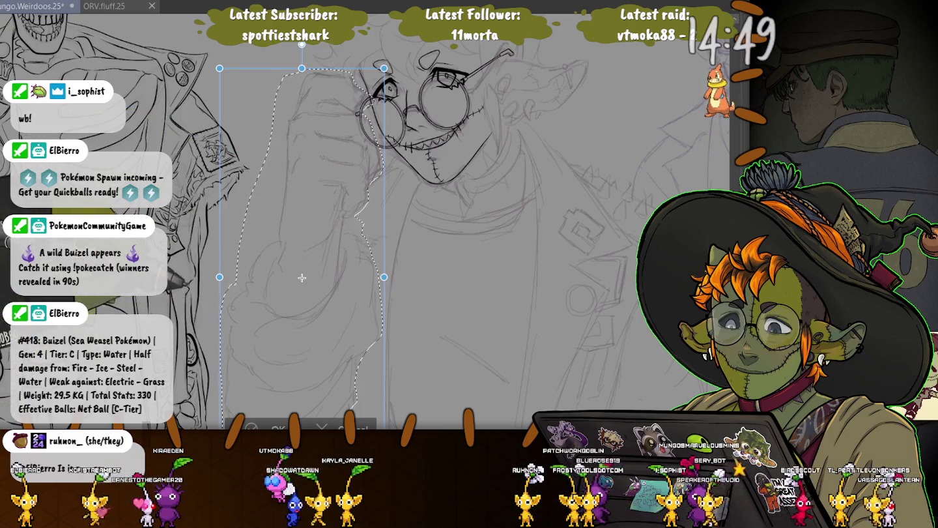
key(Return)
key(ctrl+d)
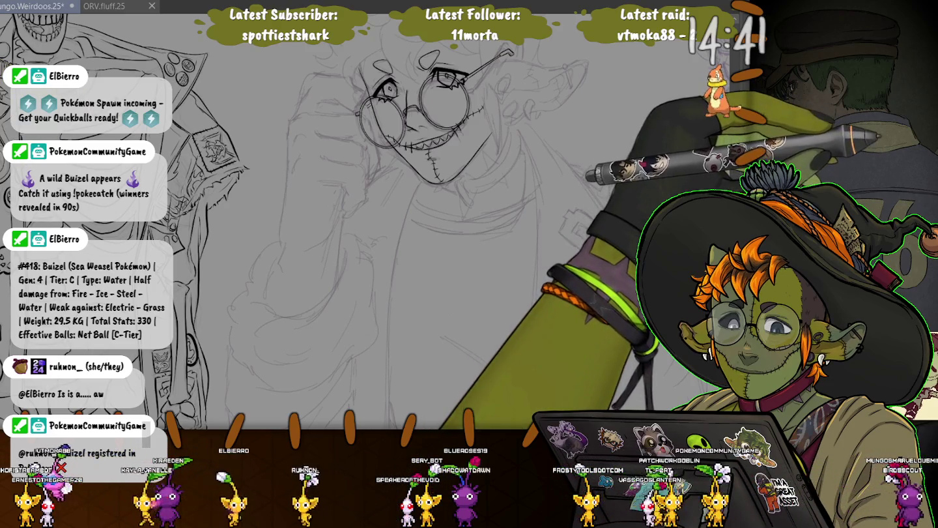
Zoom in on the face and ink the hand's curved stroke, redoing the first attempt
scroll(257, 117, up, 2)
scroll(256, 118, up, 2)
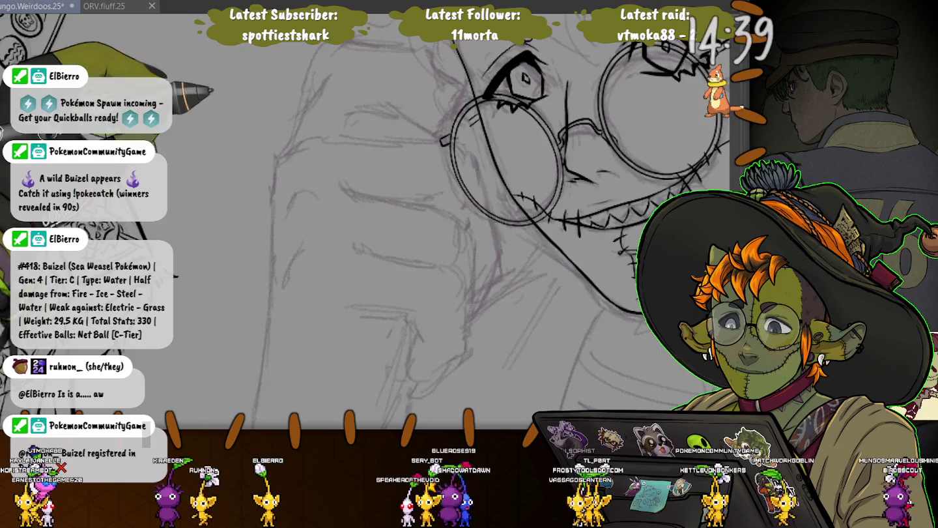
scroll(256, 118, up, 1)
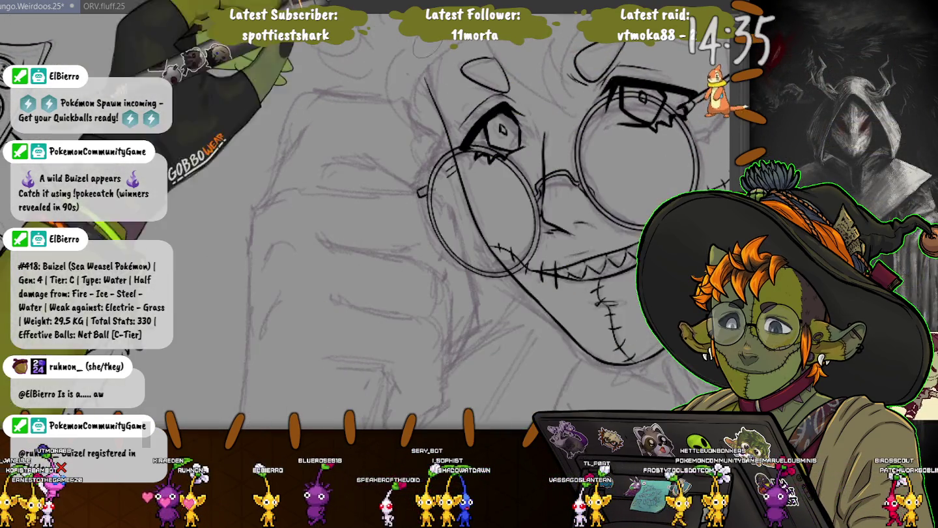
drag(295, 120, 305, 97)
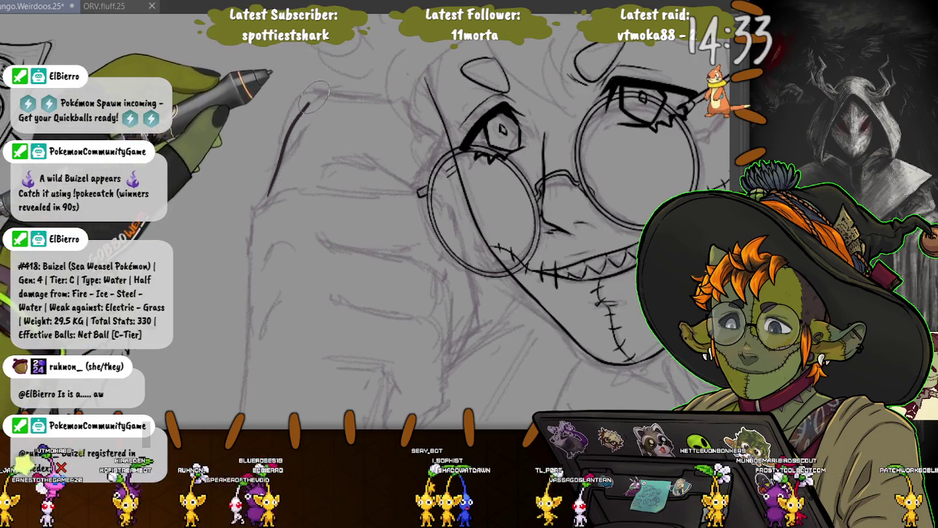
key(ctrl+z)
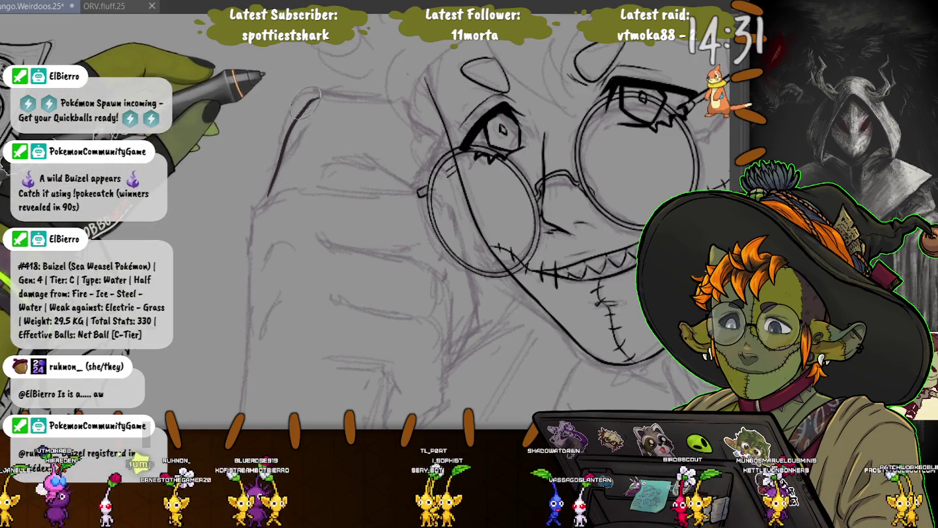
mouse_move(265, 201)
mouse_down()
mouse_move(298, 121)
mouse_move(409, 106)
mouse_move(446, 119)
mouse_move(464, 164)
mouse_up()
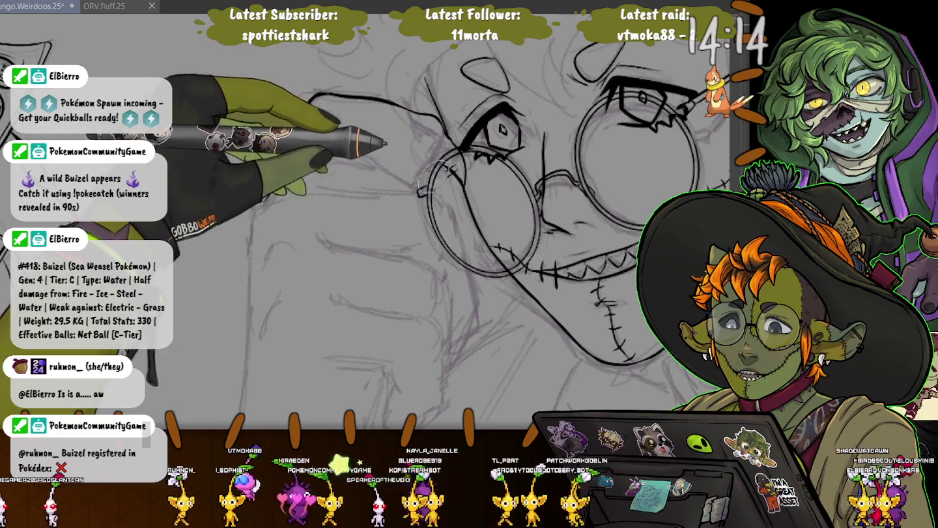
Ink the hand's top curve, the long line beside the face, and the connecting upper curve
drag(394, 157, 430, 186)
drag(303, 110, 264, 199)
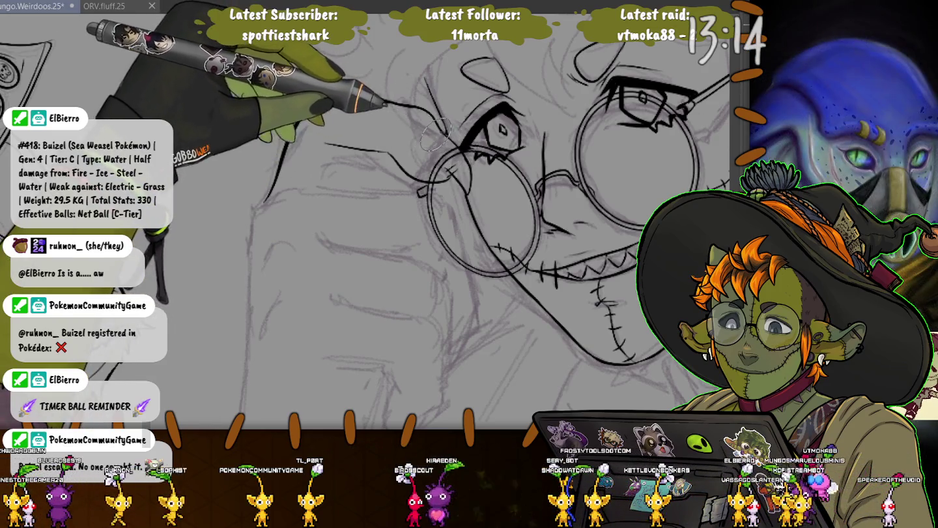
drag(364, 98, 287, 140)
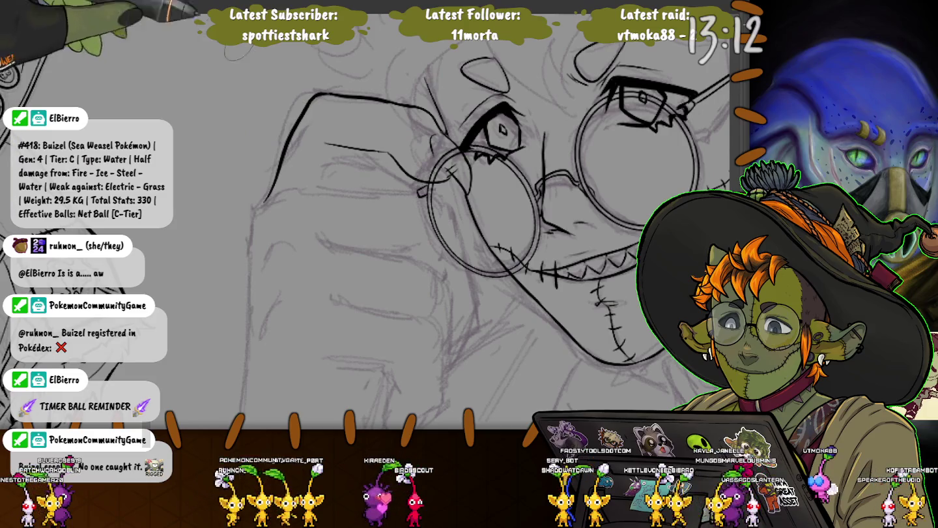
Ink the knuckle lines, the hand's left-side outline and the finger strokes reaching toward the glasses
drag(349, 149, 329, 181)
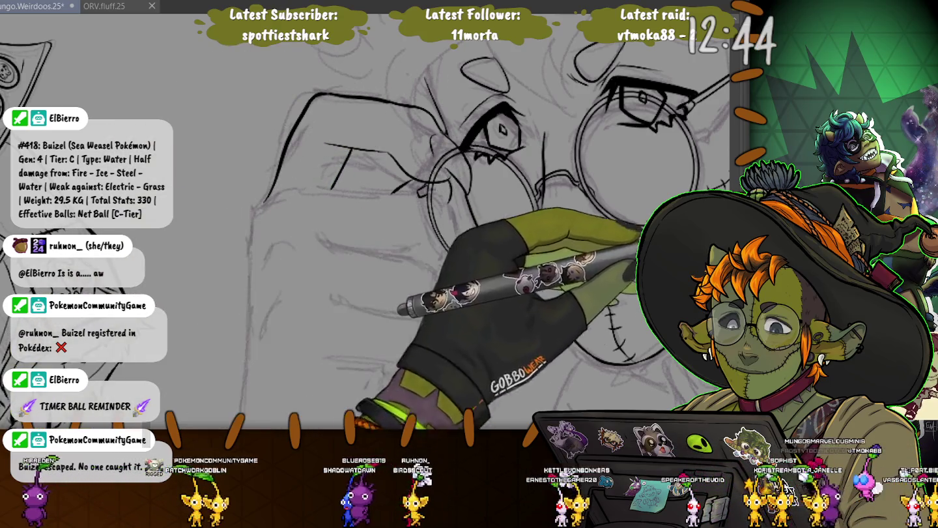
drag(340, 297, 313, 248)
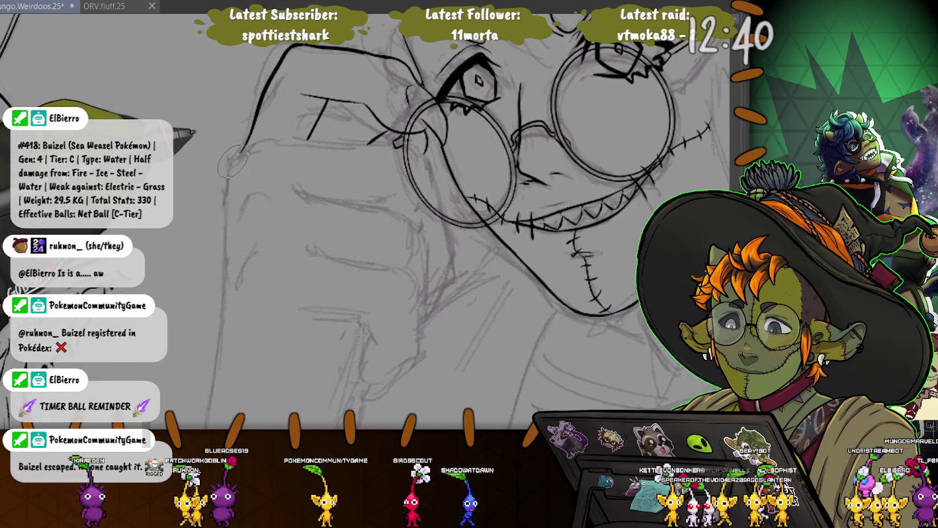
drag(231, 157, 228, 189)
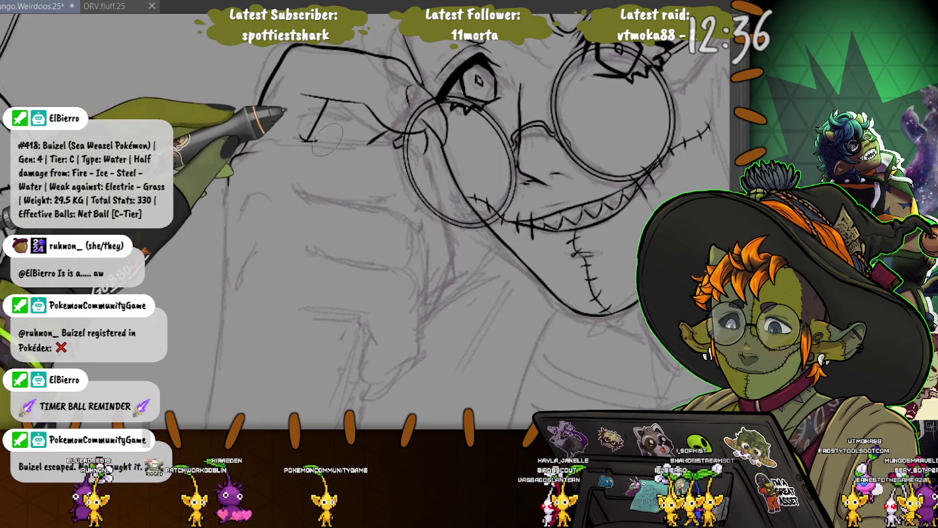
drag(306, 141, 366, 145)
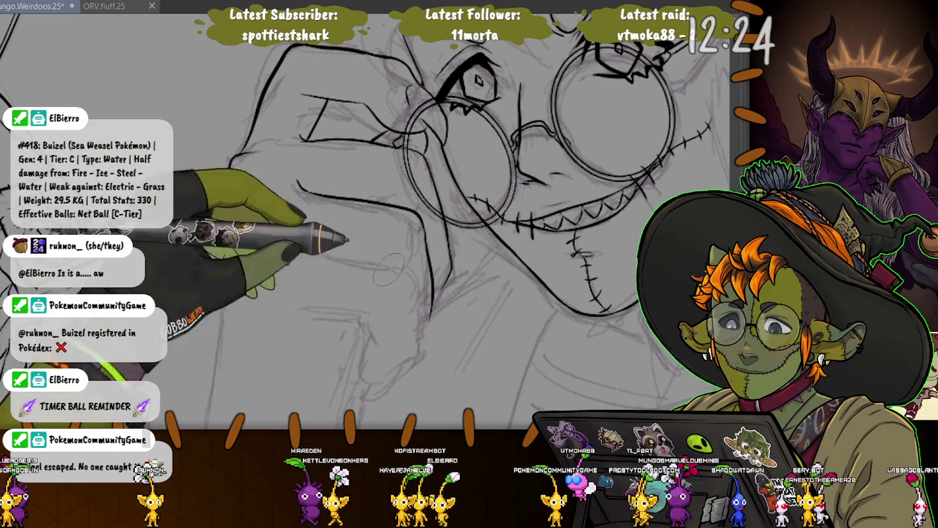
drag(349, 252, 392, 264)
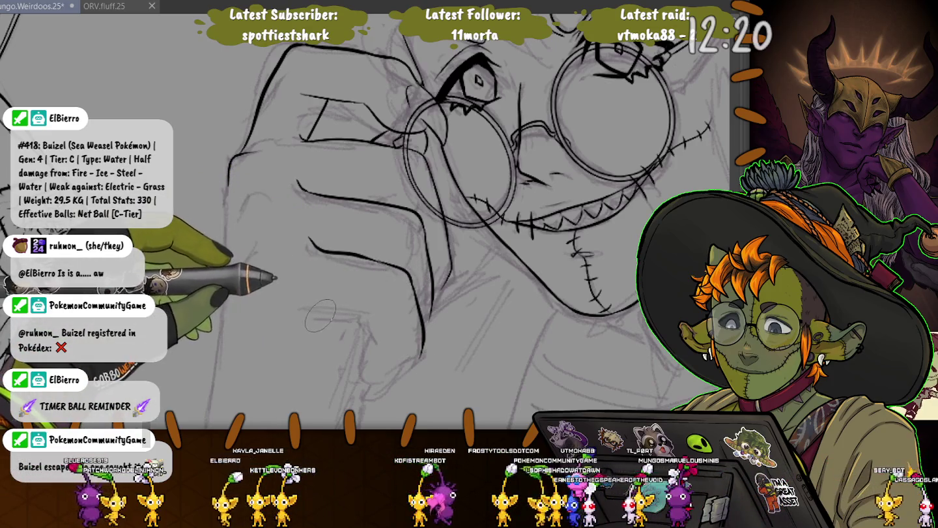
mouse_move(320, 311)
mouse_down()
mouse_move(367, 323)
mouse_move(409, 197)
mouse_move(404, 247)
mouse_move(418, 253)
mouse_up()
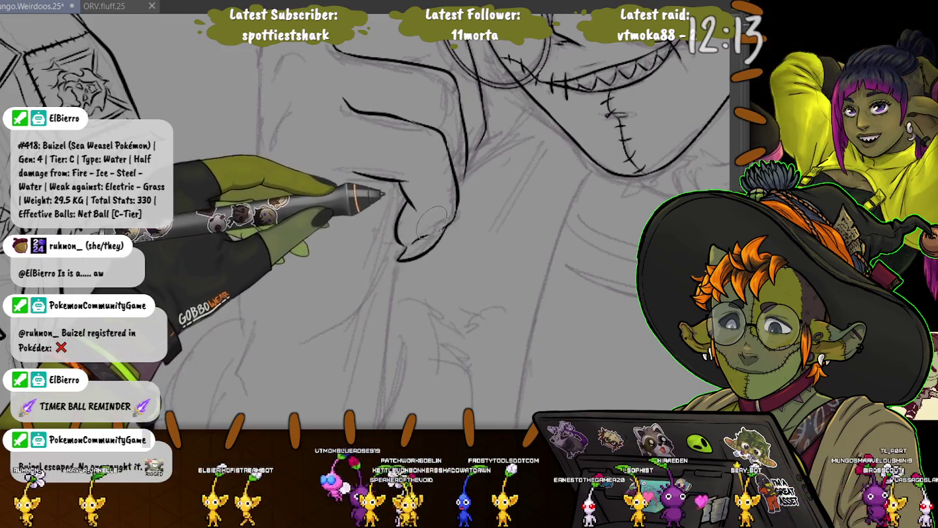
Redo the fingertip curve beneath the grin with a new hook
key(ctrl+z)
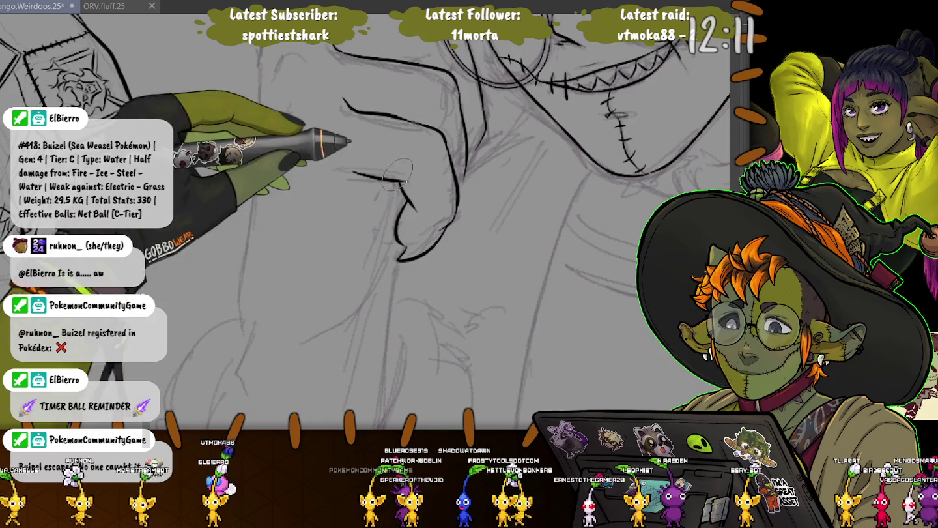
drag(444, 225, 399, 256)
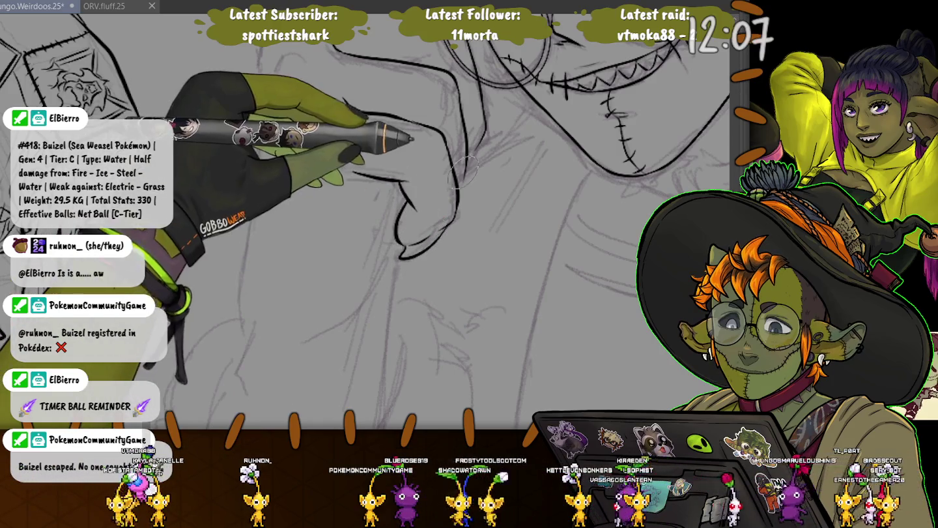
drag(465, 189, 437, 299)
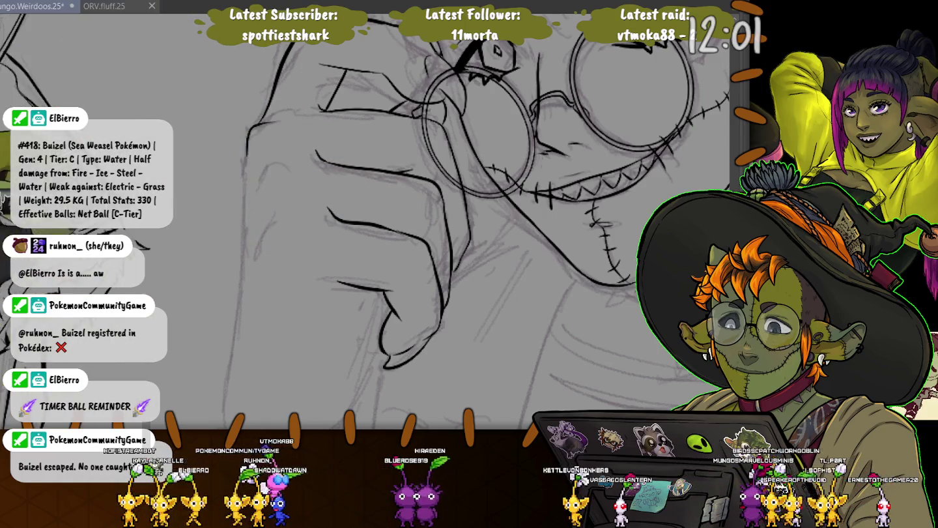
drag(294, 162, 293, 206)
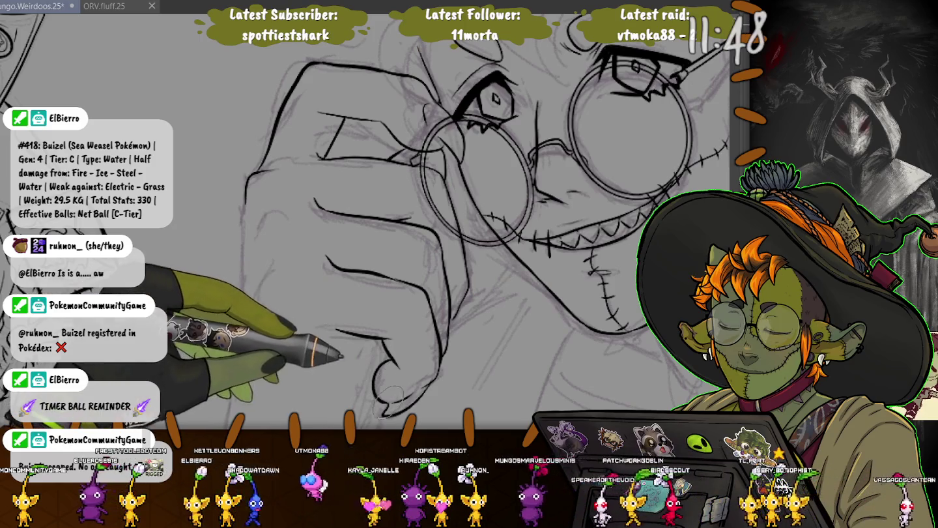
Ink a curved fingertip line below the hand and extend the left outline down toward the wrist
drag(372, 386, 383, 378)
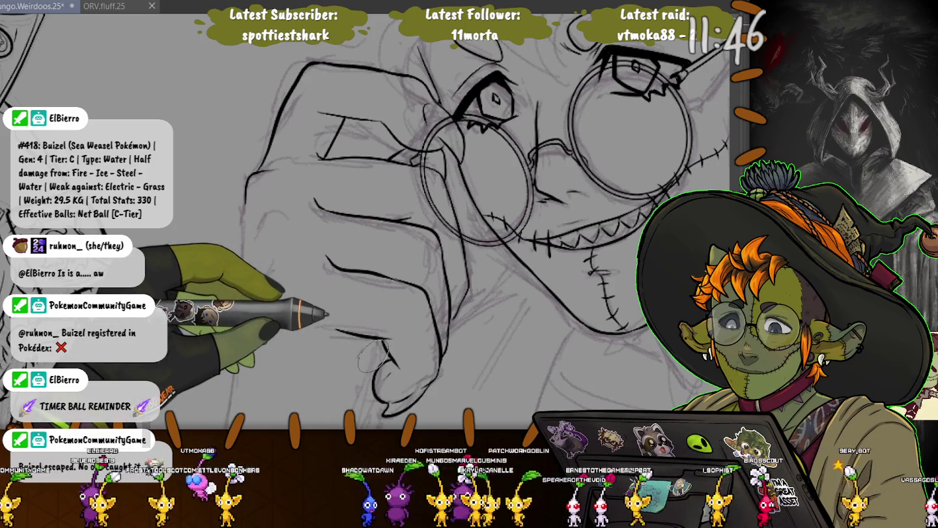
drag(326, 98, 306, 59)
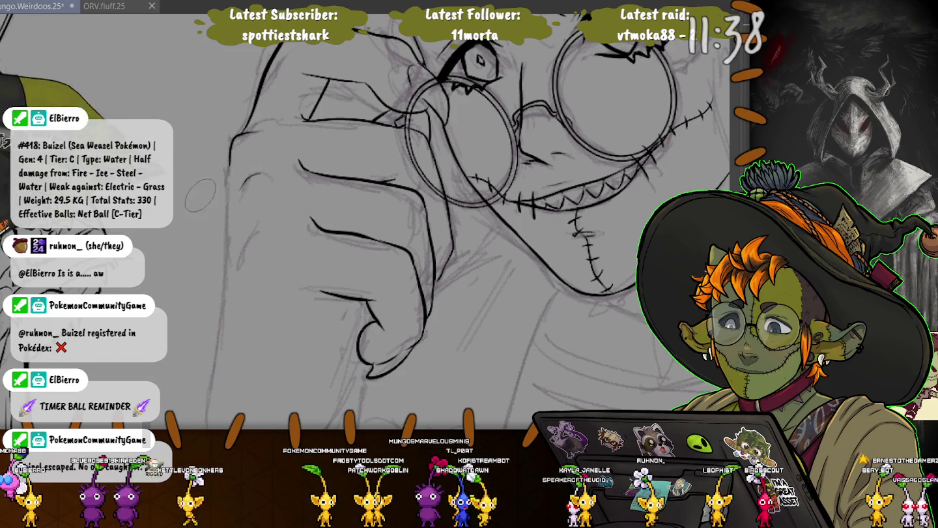
mouse_move(246, 177)
mouse_down()
mouse_move(265, 77)
mouse_move(265, 192)
mouse_up()
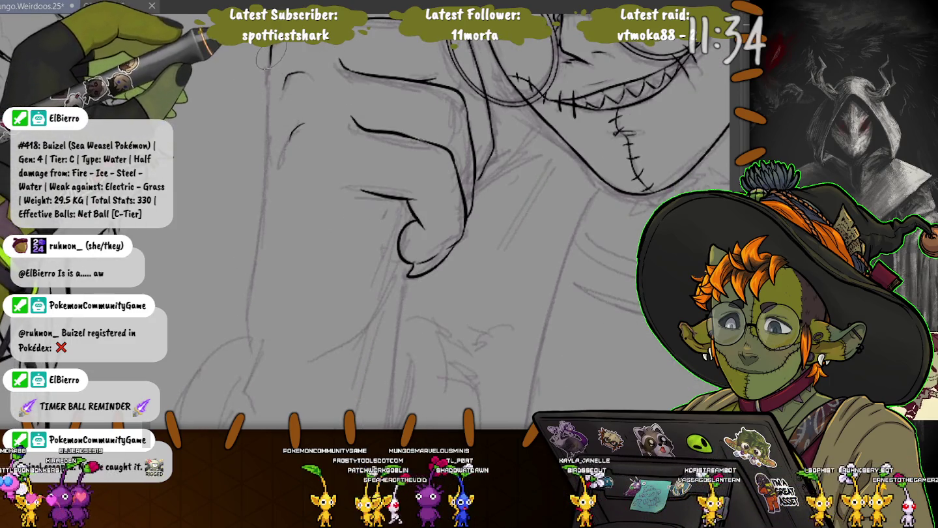
drag(264, 240, 246, 338)
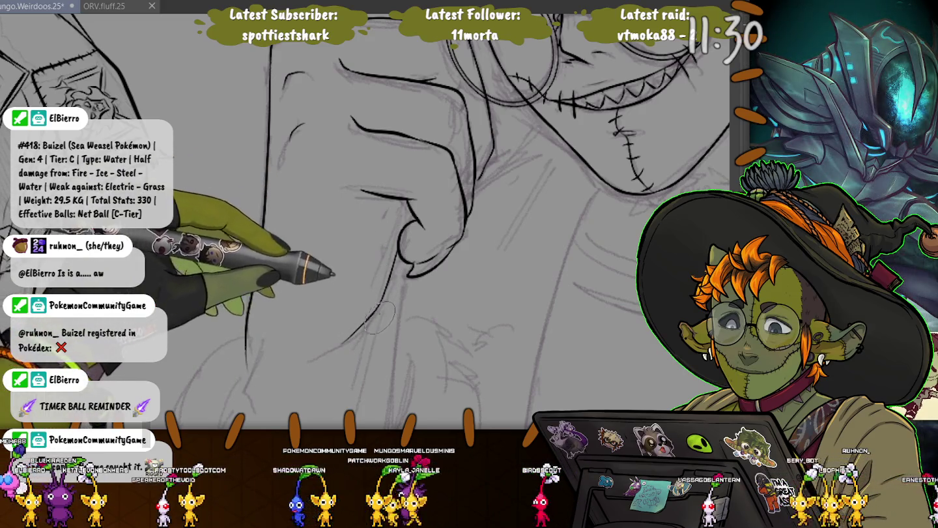
scroll(345, 273, down, 5)
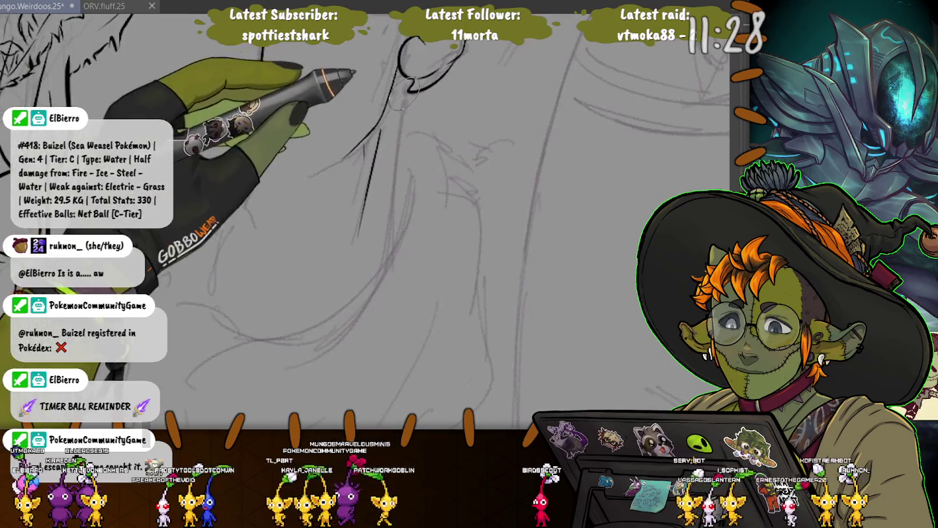
Ink the forearm strokes, sleeve edge, cuff bend and coat-edge curve, then zoom back out
drag(399, 138, 379, 270)
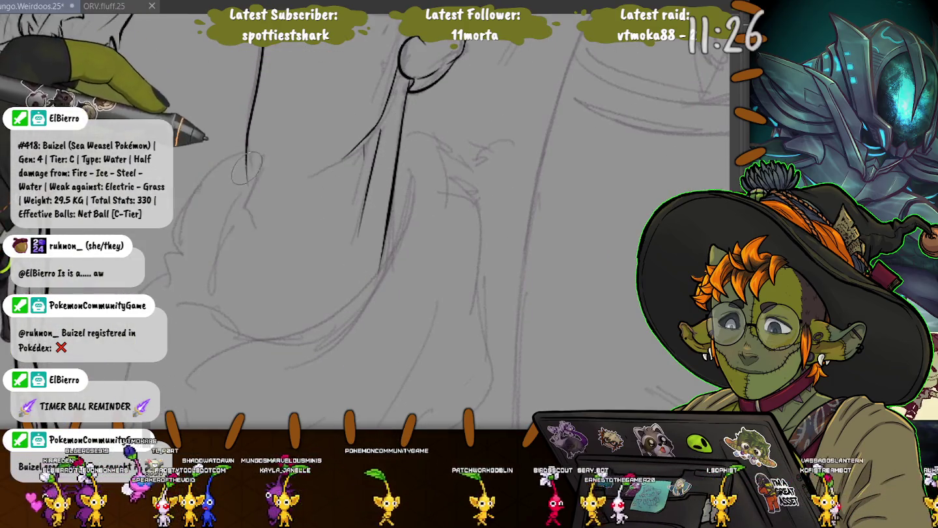
drag(252, 208, 208, 294)
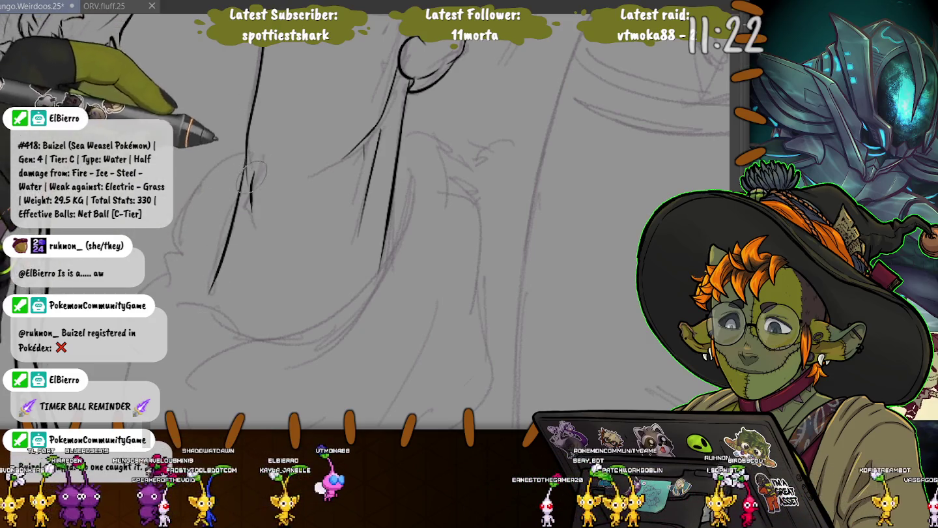
scroll(213, 196, down, 2)
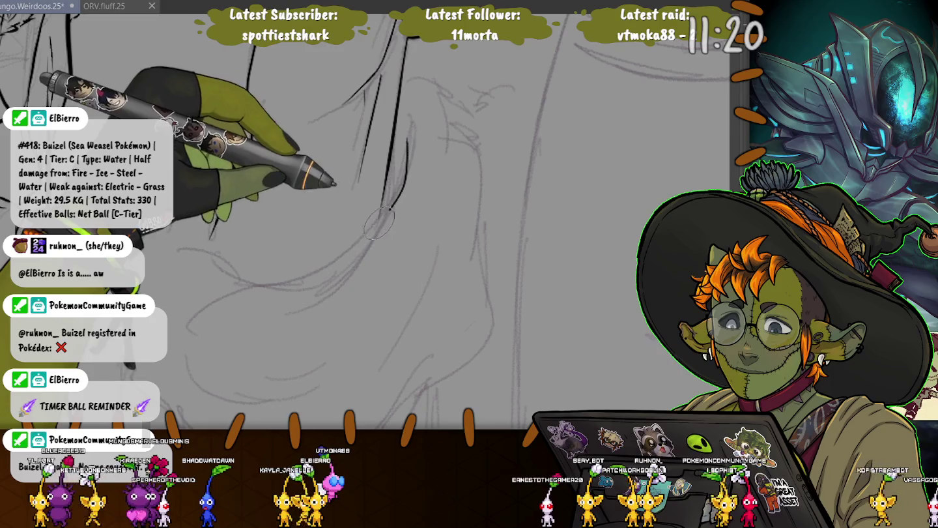
drag(406, 173, 278, 293)
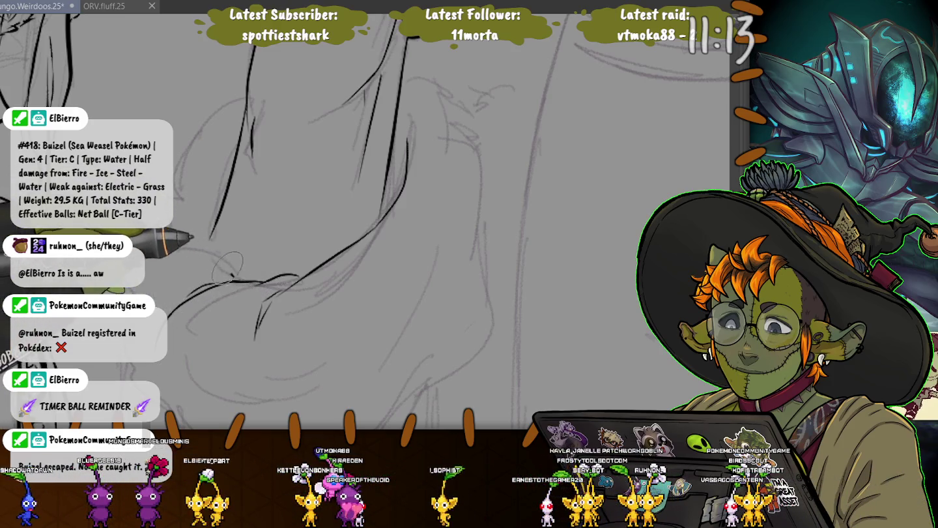
drag(176, 236, 232, 273)
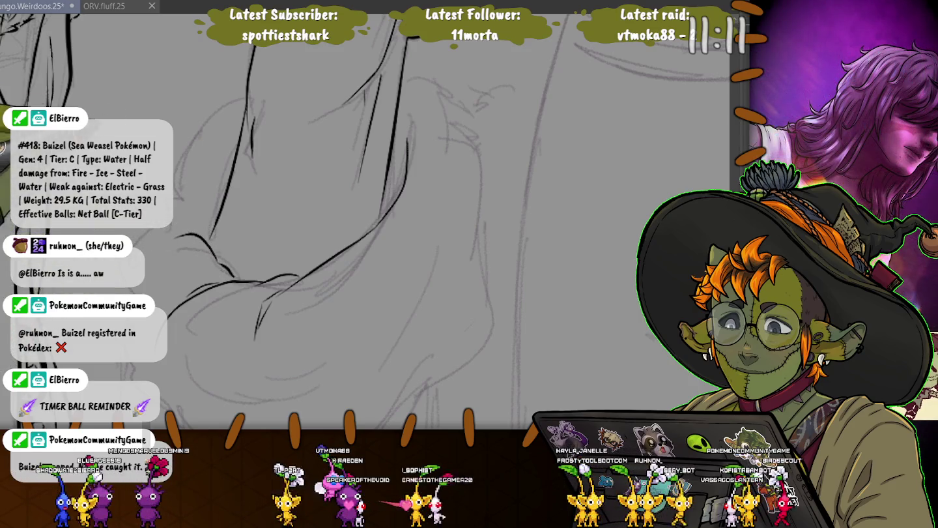
mouse_move(399, 106)
mouse_down()
mouse_move(429, 149)
mouse_move(449, 300)
mouse_up()
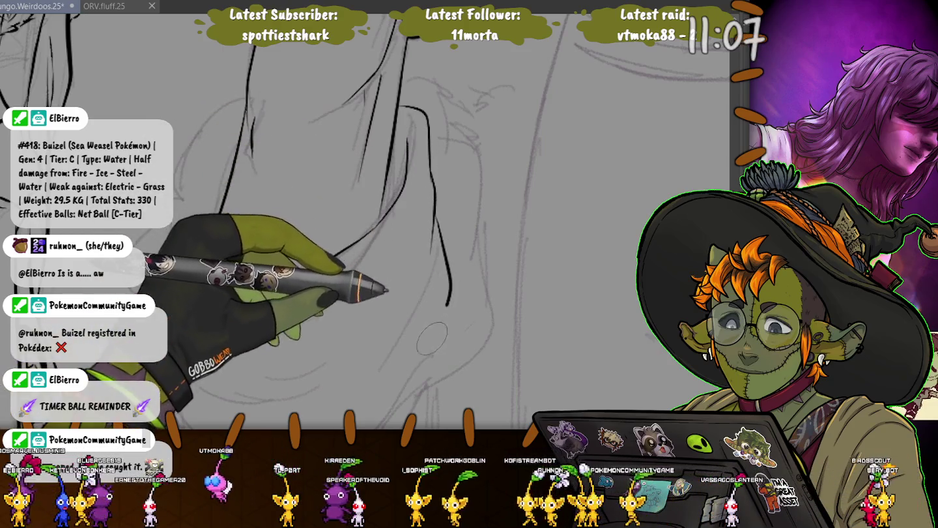
key(minus)
key(minus)
key(minus)
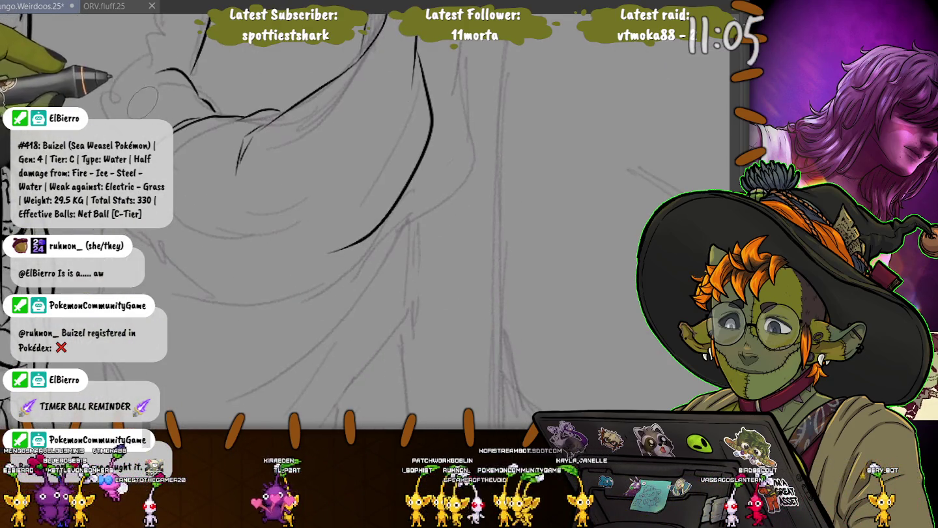
key(ctrl+minus)
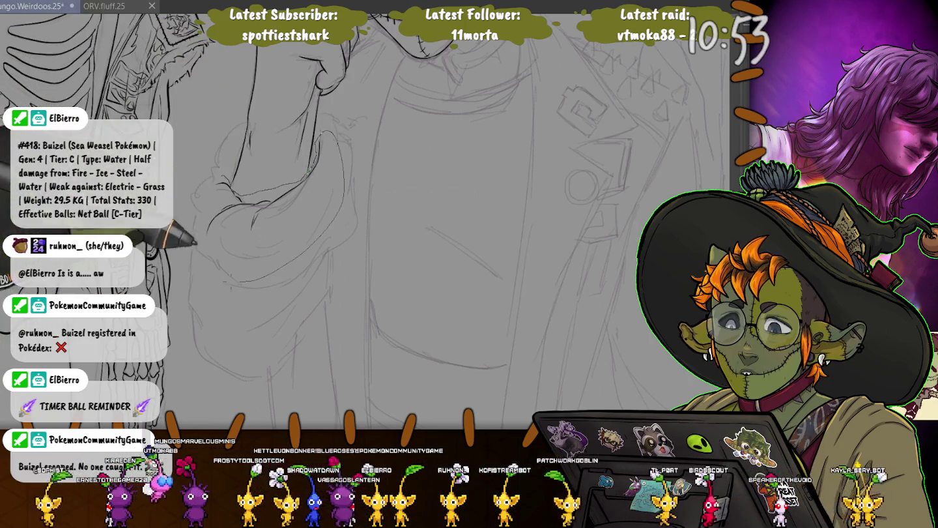
Lasso the new sleeve-cuff ink lines, nudge them slightly left and down, and deselect
drag(319, 133, 310, 163)
key(ctrl+t)
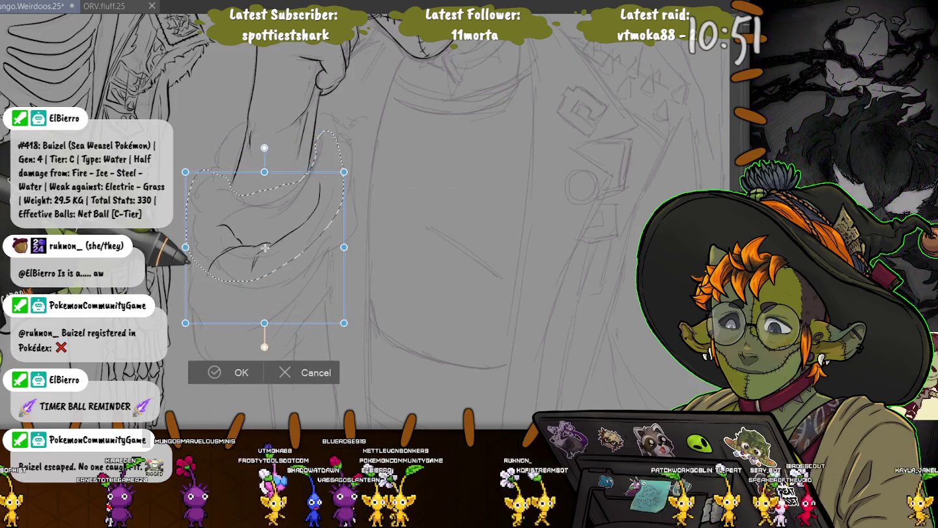
drag(263, 247, 261, 250)
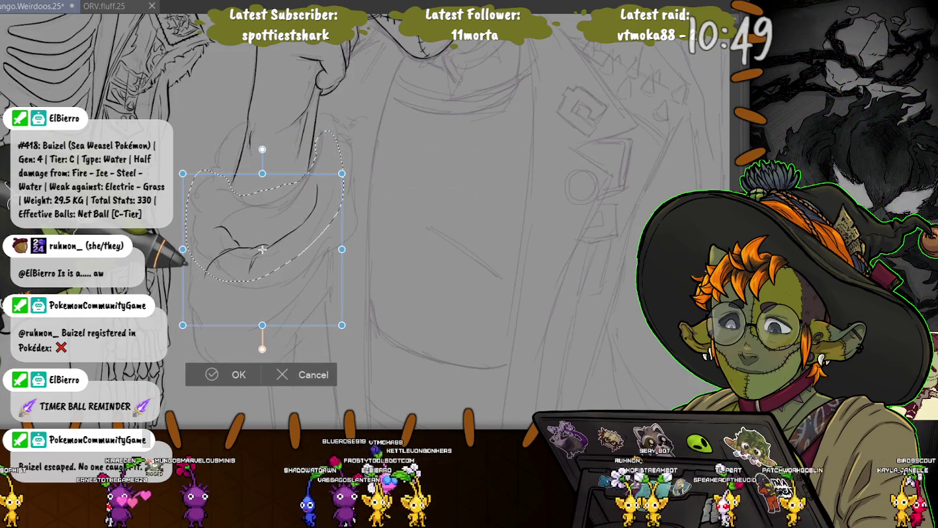
key(Return)
key(ctrl+d)
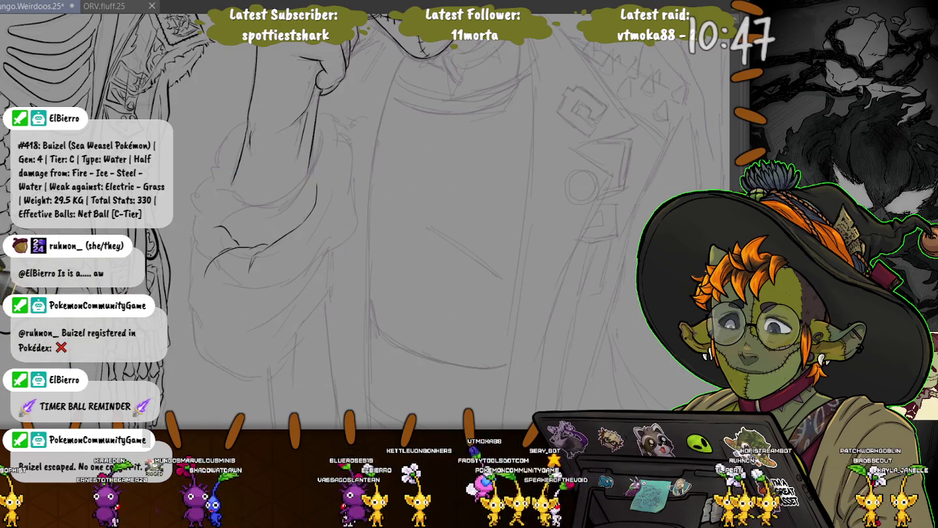
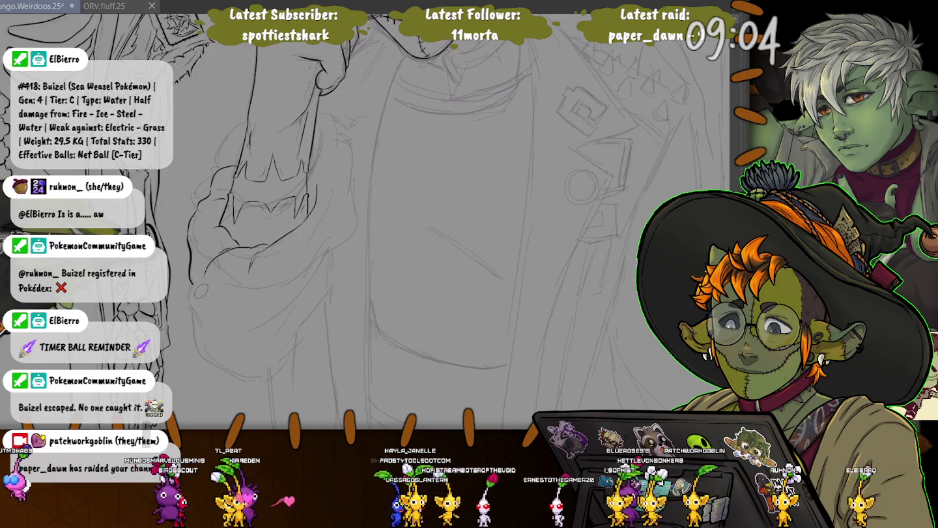
Ink the goblin's lower chin curve, the zigzag cuff edge and the cuff's bottom rim
drag(202, 291, 326, 274)
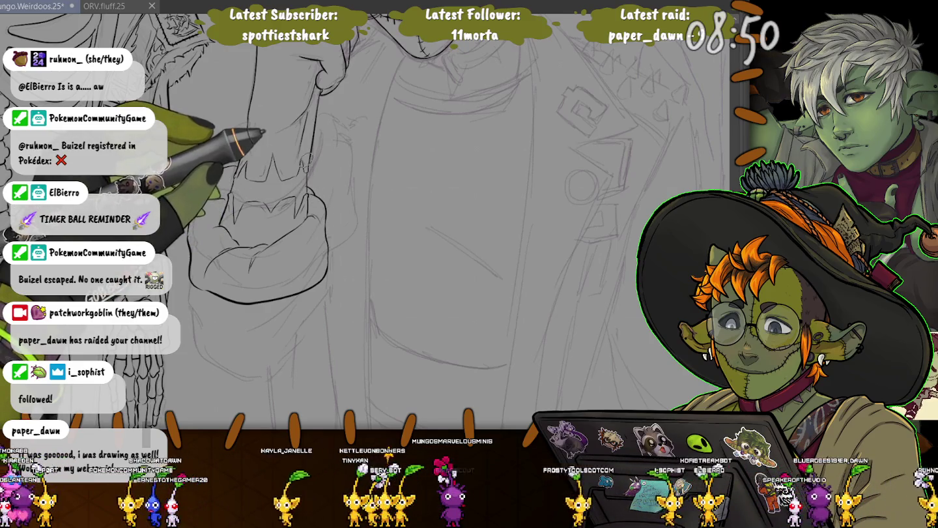
drag(325, 211, 308, 181)
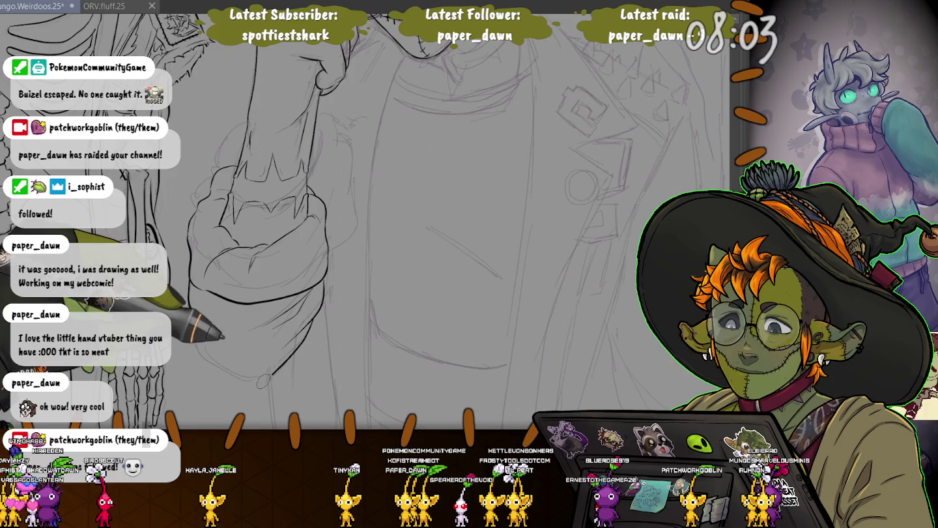
drag(270, 377, 202, 349)
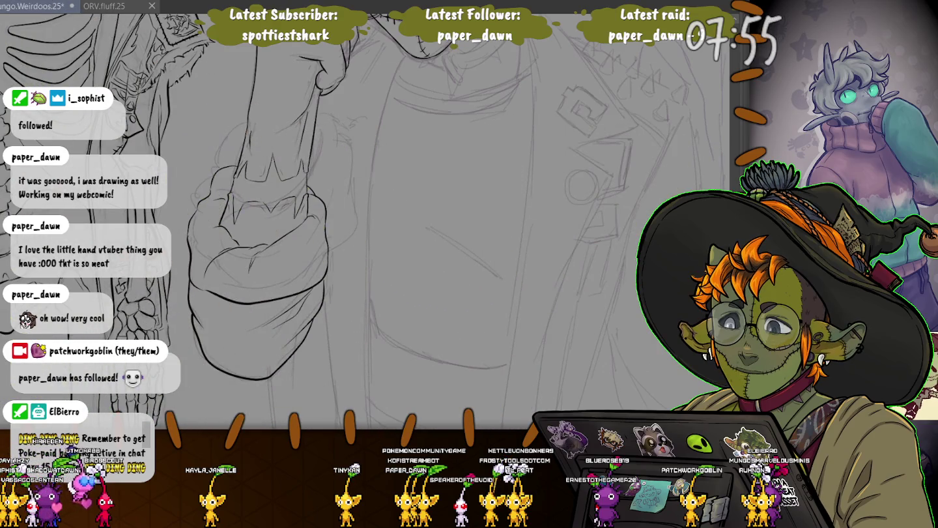
drag(293, 196, 228, 254)
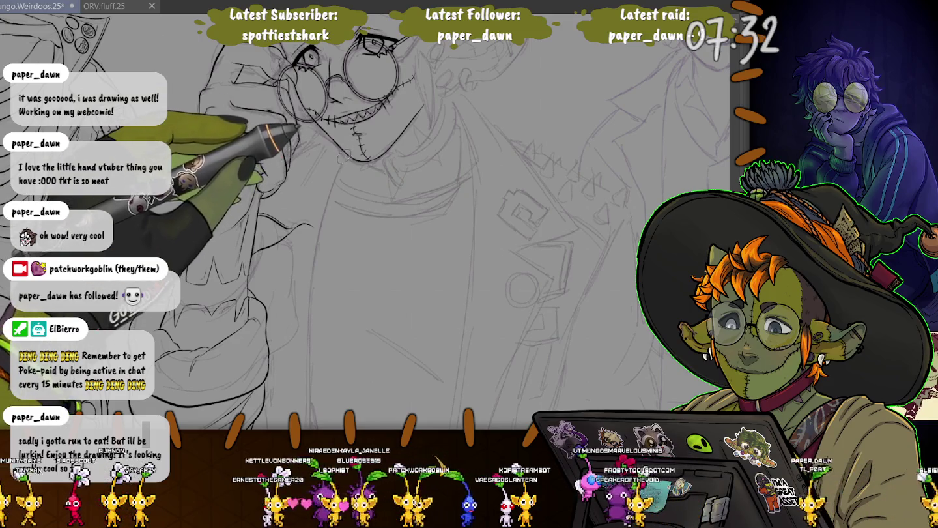
Ink the coat's curved front edge and the lapel's diagonal upper and lower edges
drag(320, 232, 306, 131)
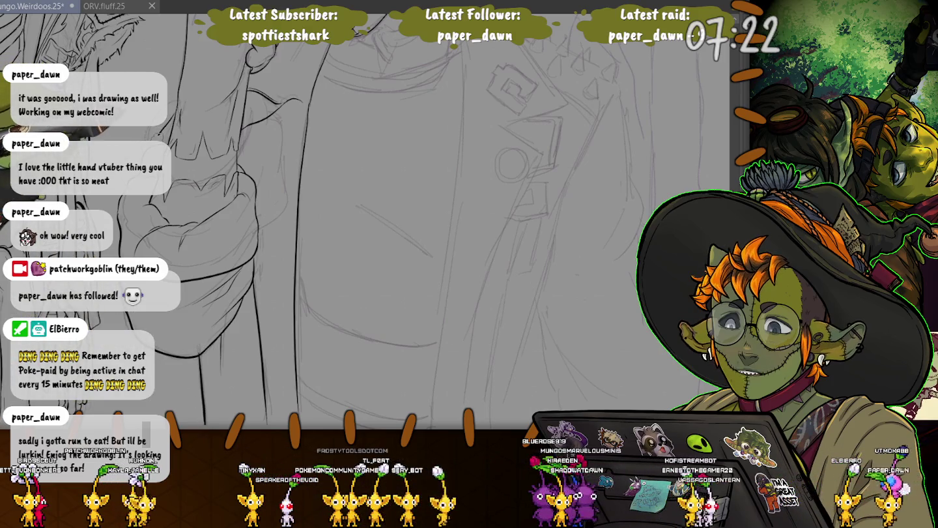
scroll(284, 234, up, 5)
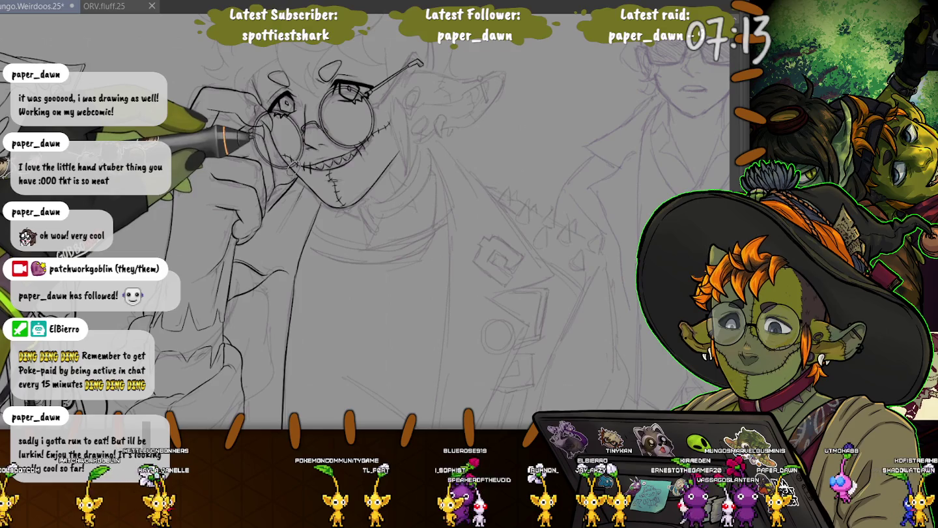
drag(251, 134, 176, 42)
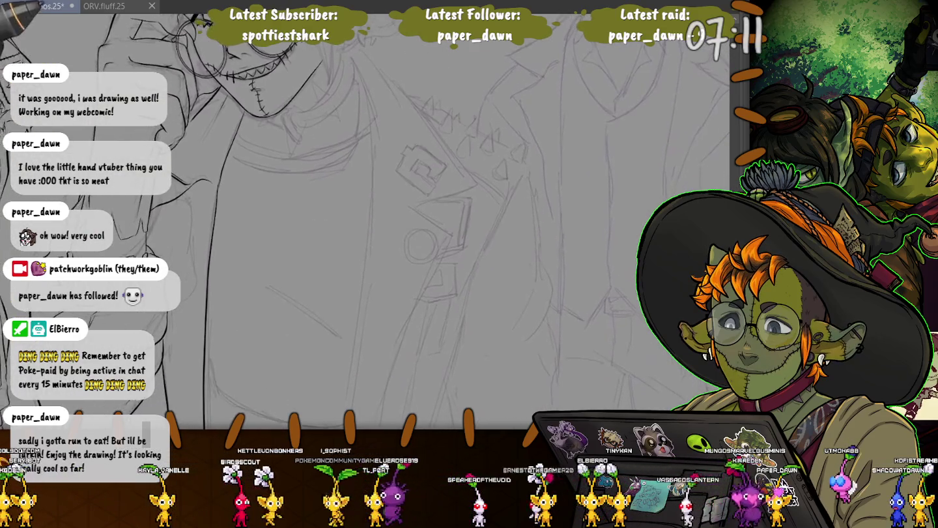
mouse_move(355, 49)
mouse_down()
mouse_move(374, 241)
mouse_move(355, 420)
mouse_up()
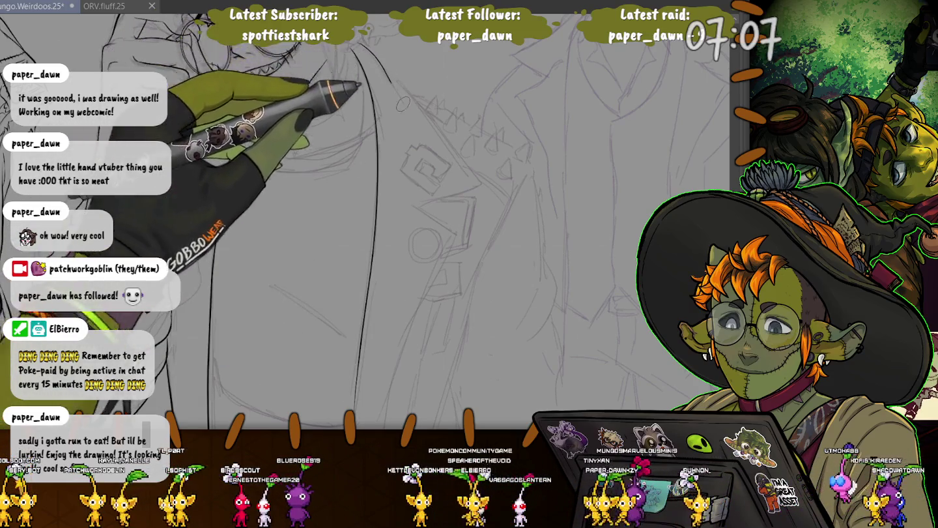
drag(391, 59, 482, 186)
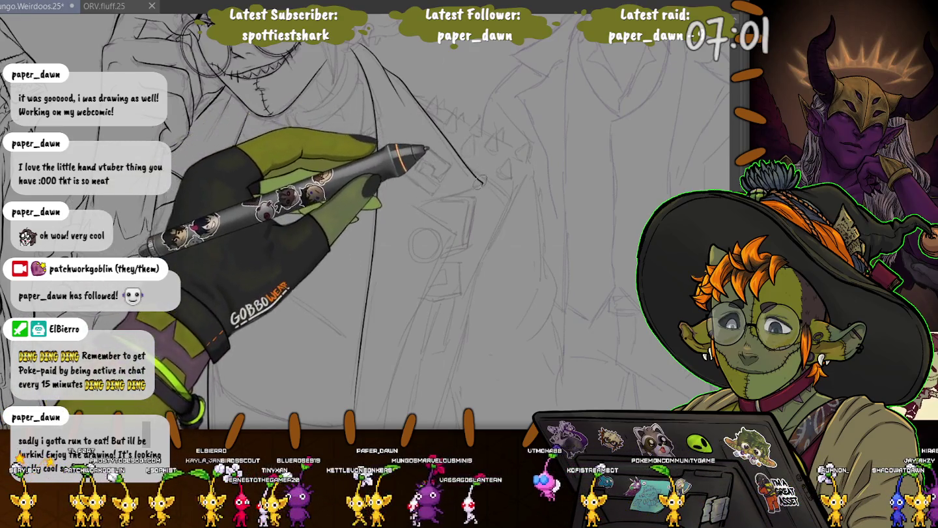
drag(481, 171, 420, 190)
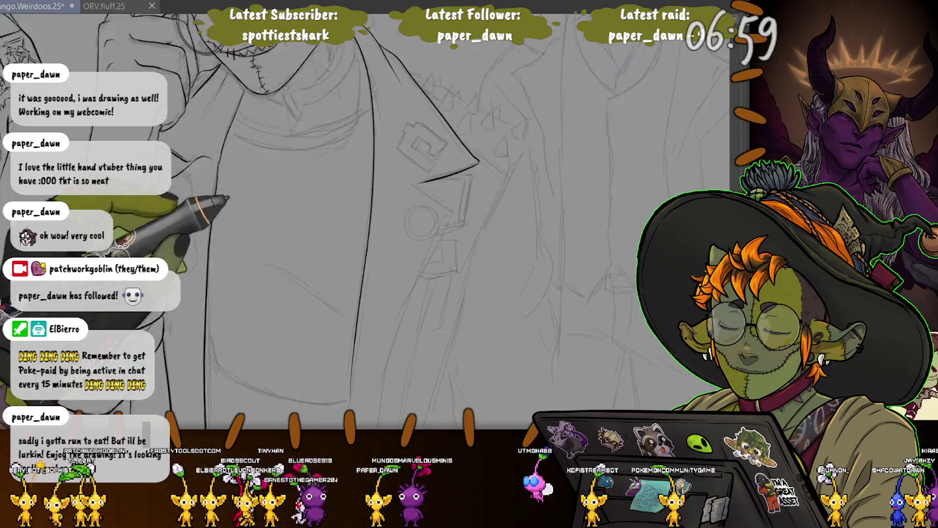
Ink the short edge at the lapel point and extend the long front line down the coat
scroll(364, 221, down, 3)
drag(408, 106, 439, 132)
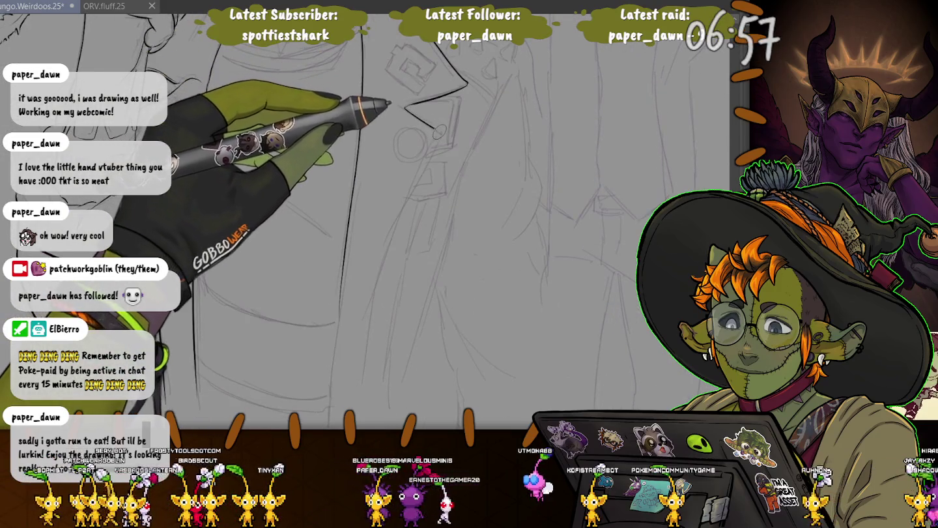
drag(422, 174, 351, 404)
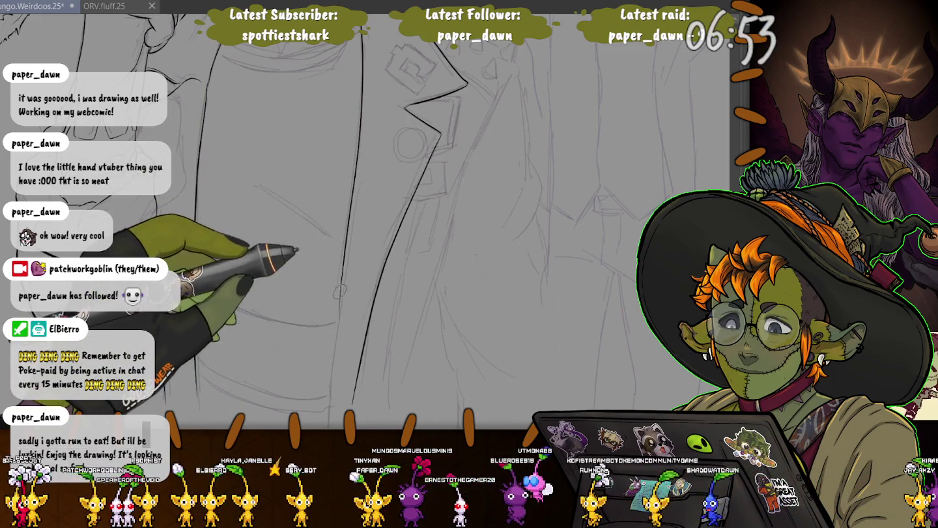
drag(338, 329, 325, 402)
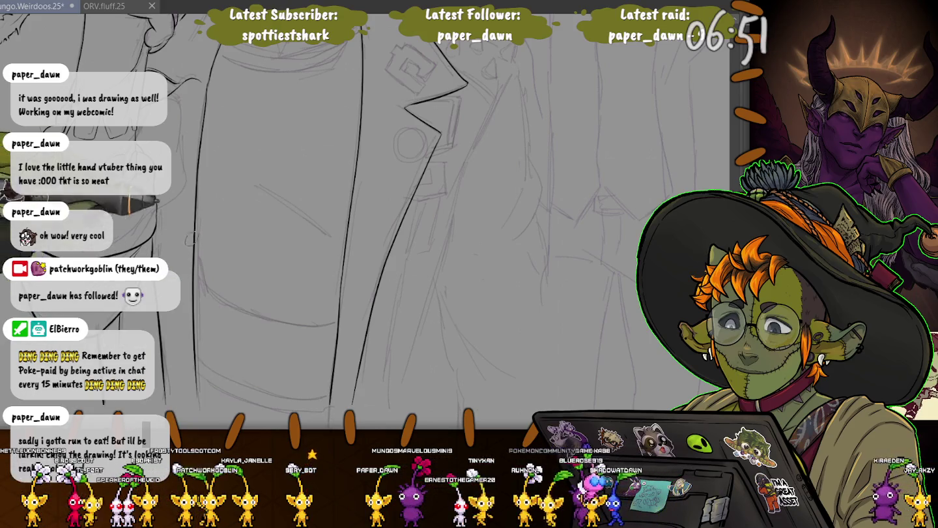
drag(195, 175, 156, 313)
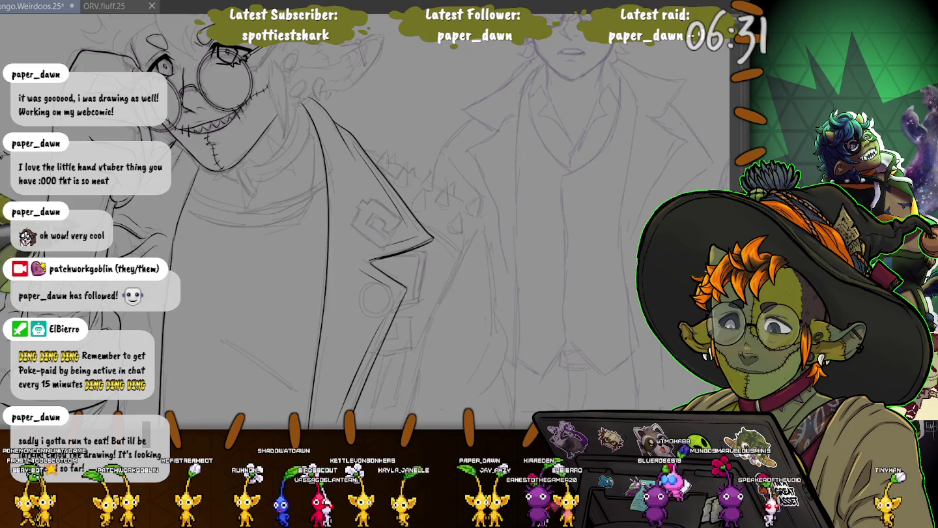
mouse_move(97, 370)
mouse_down()
mouse_move(149, 276)
mouse_move(175, 201)
mouse_up()
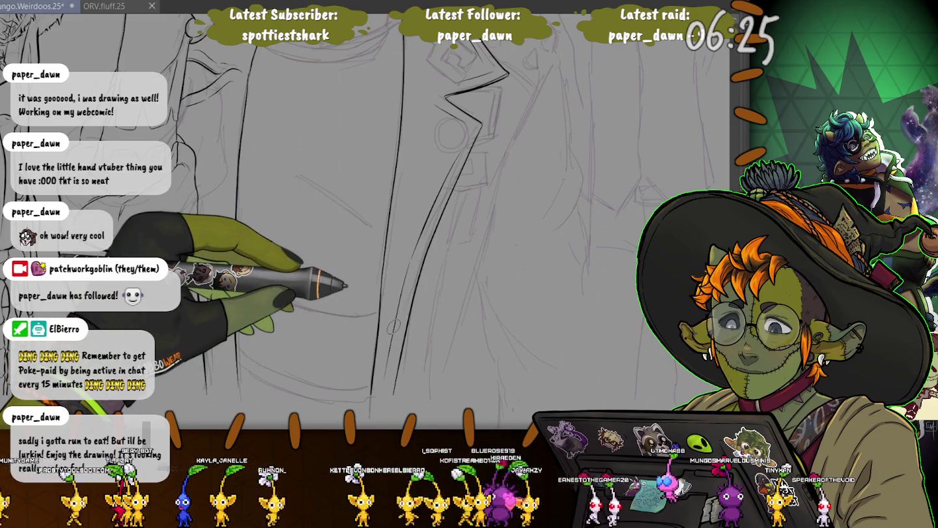
drag(346, 285, 196, 251)
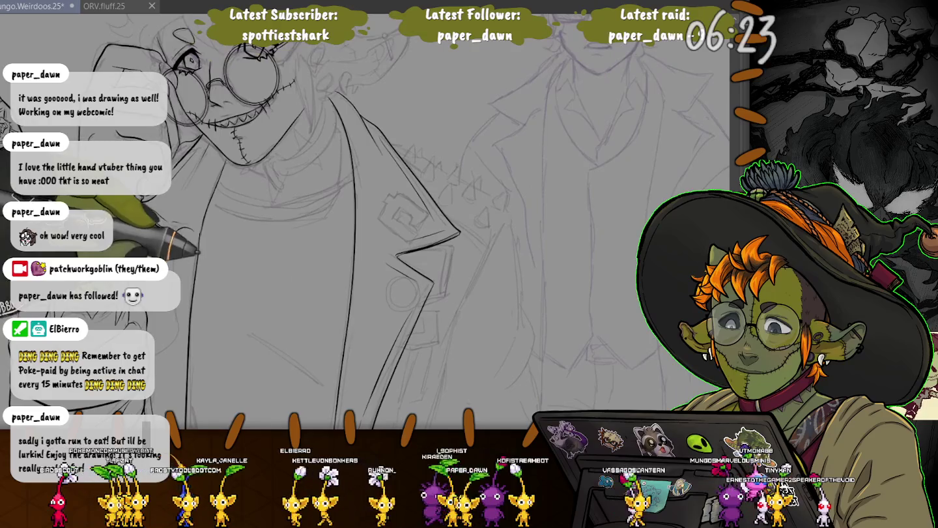
scroll(196, 251, up, 3)
mouse_move(367, 173)
mouse_down()
mouse_move(417, 217)
mouse_move(392, 209)
mouse_up()
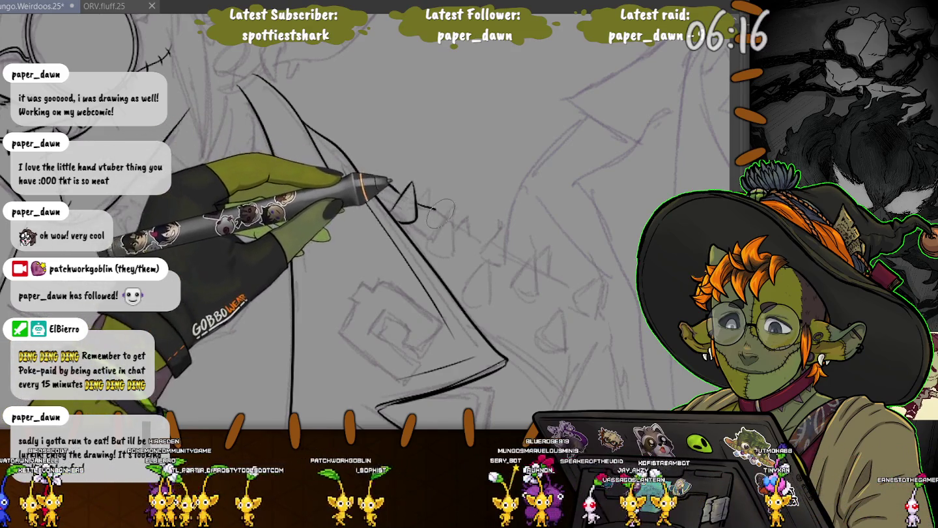
Ink the row of cone-shaped spikes along the jacket edge with bold outlines
mouse_move(449, 212)
mouse_down()
mouse_move(454, 229)
mouse_move(423, 214)
mouse_up()
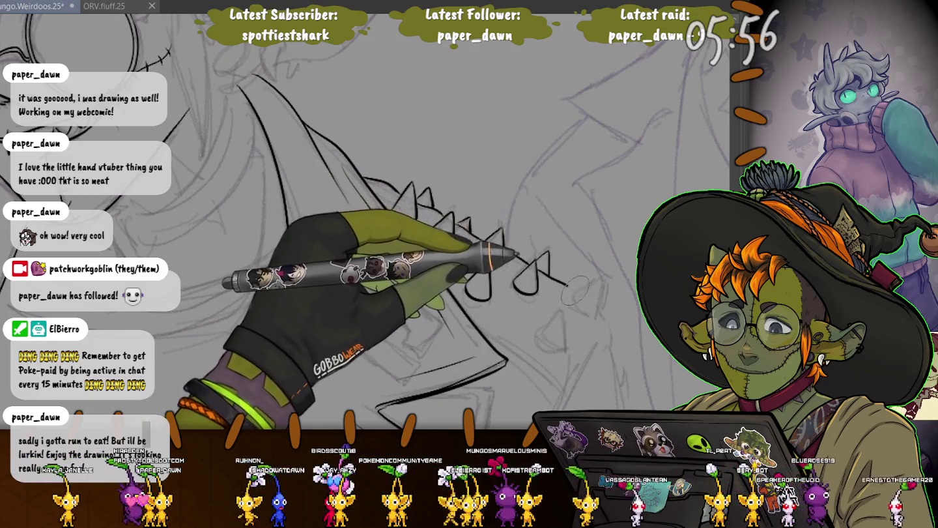
drag(546, 273, 603, 280)
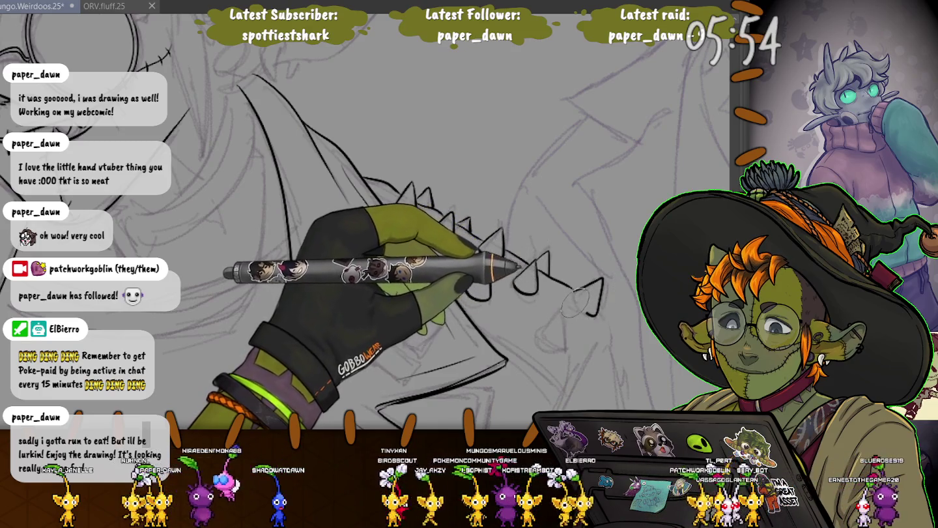
drag(472, 297, 596, 313)
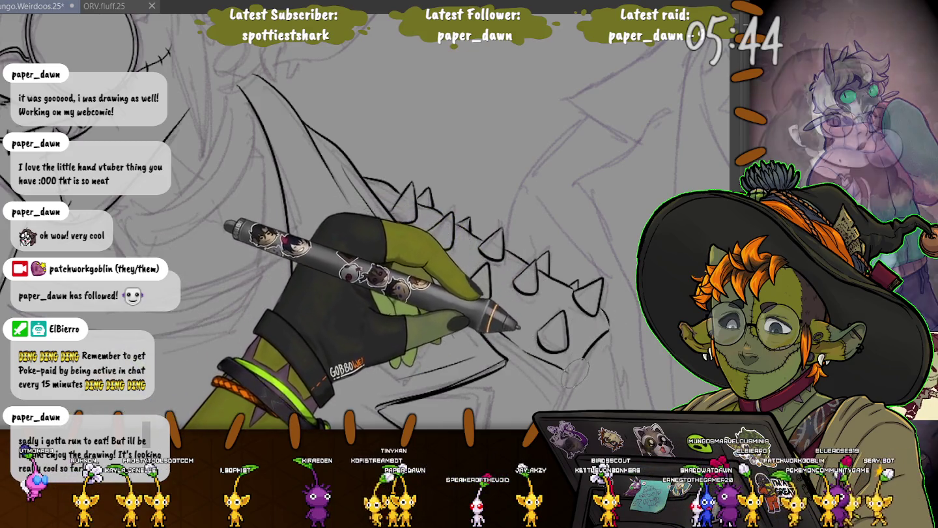
scroll(316, 286, down, 5)
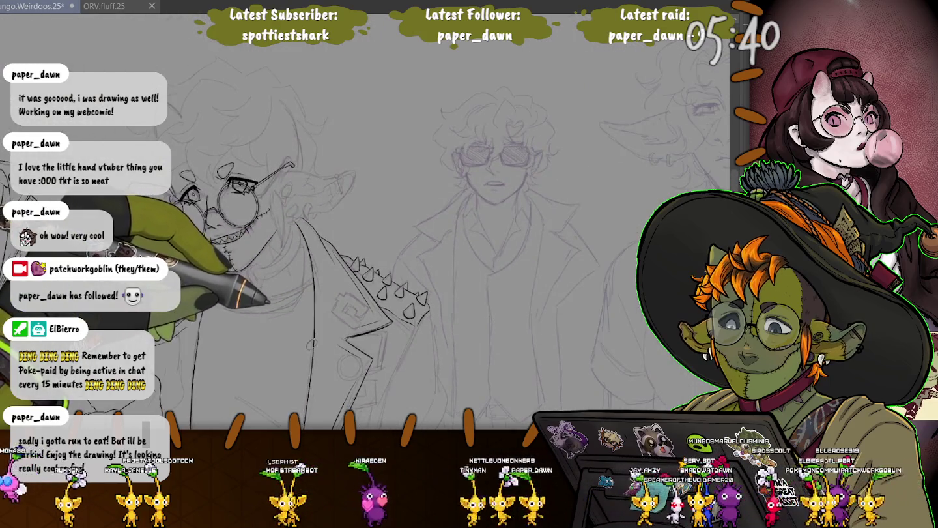
Zoom out to check the composition, then zoom back in on the lapel and badge area
scroll(366, 248, down, 1)
scroll(365, 248, down, 1)
scroll(199, 290, up, 2)
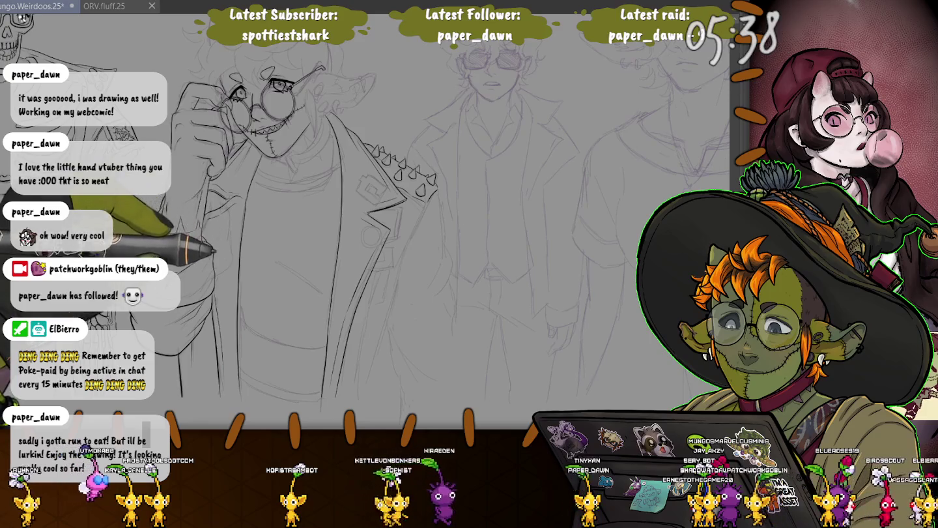
scroll(137, 167, up, 1)
scroll(389, 156, up, 1)
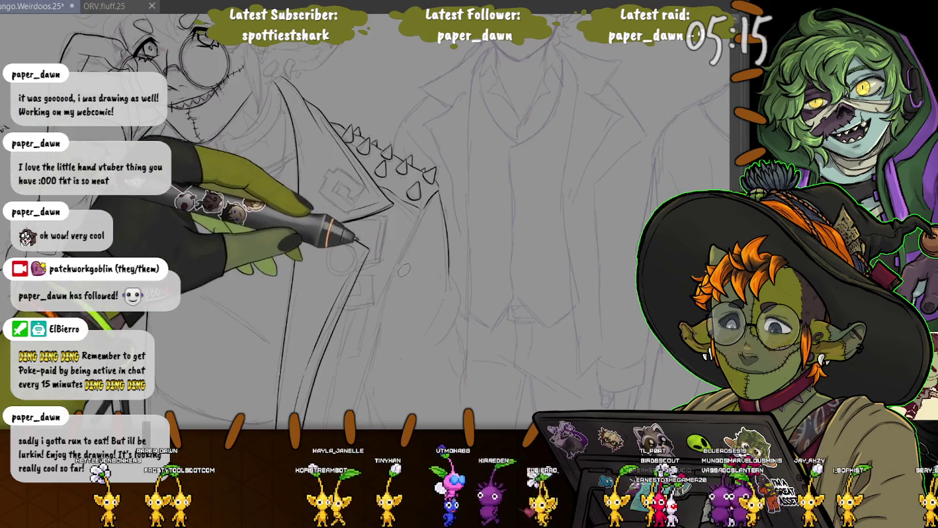
scroll(387, 285, up, 3)
scroll(375, 250, up, 2)
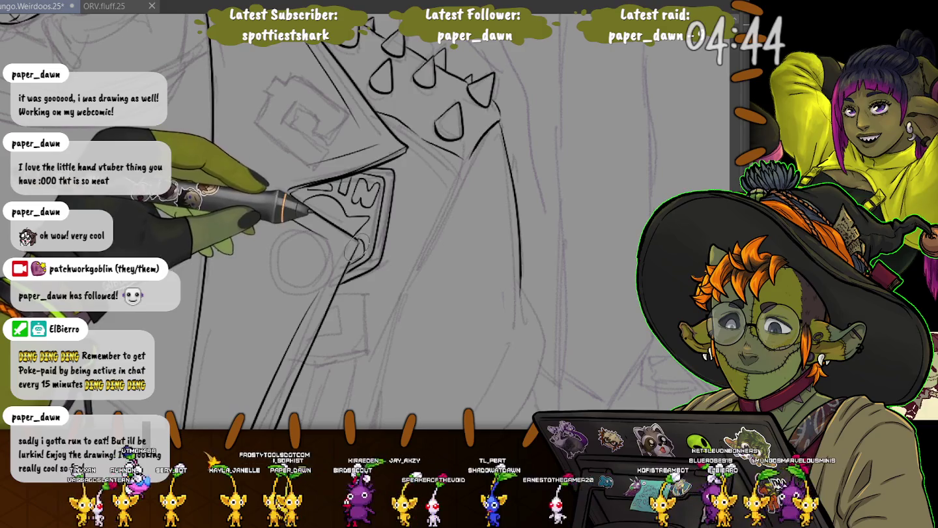
Ink the lower-right curve of the round circle pin
drag(254, 173, 293, 173)
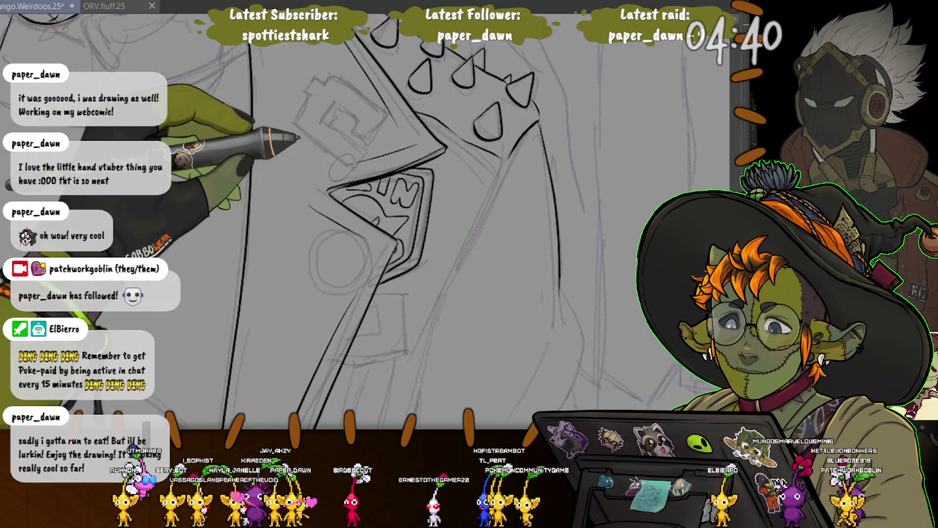
drag(342, 168, 431, 122)
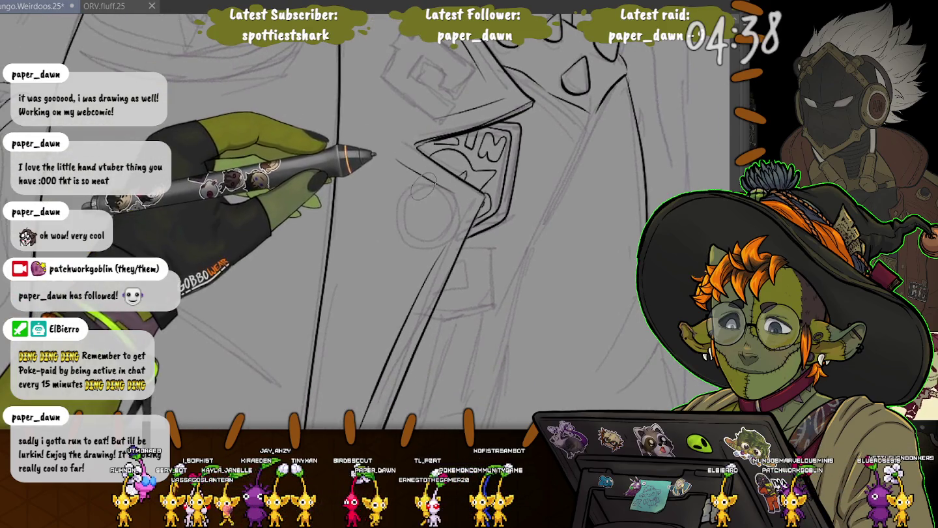
drag(459, 221, 415, 245)
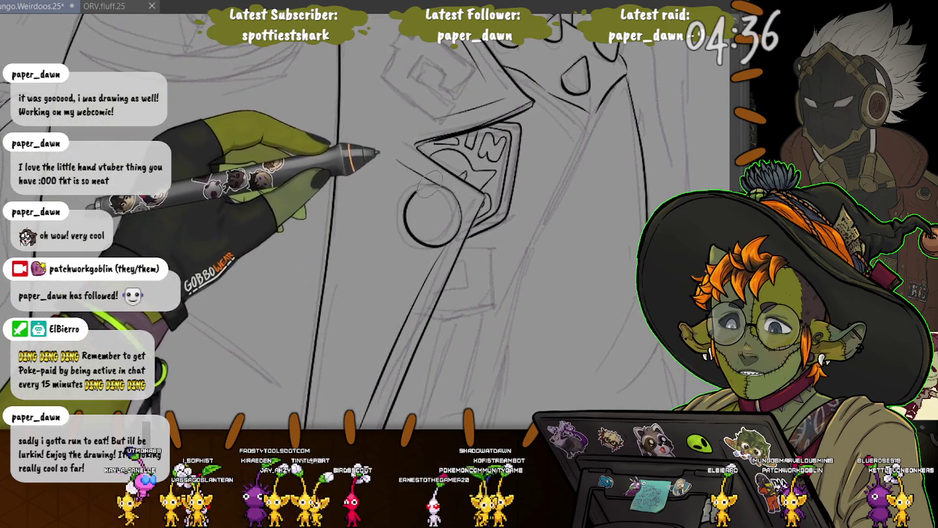
Trace the square spiral patch in ink
drag(437, 163, 423, 244)
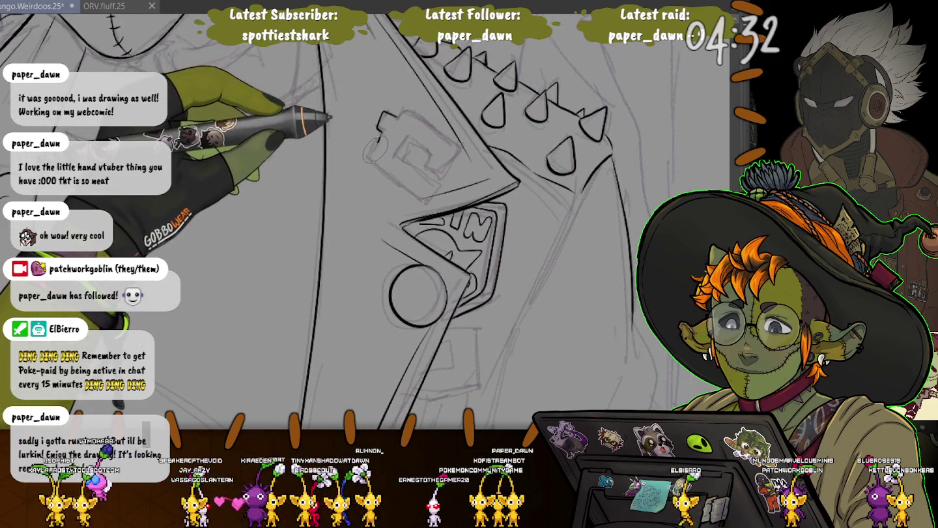
drag(389, 116, 459, 151)
drag(401, 140, 442, 168)
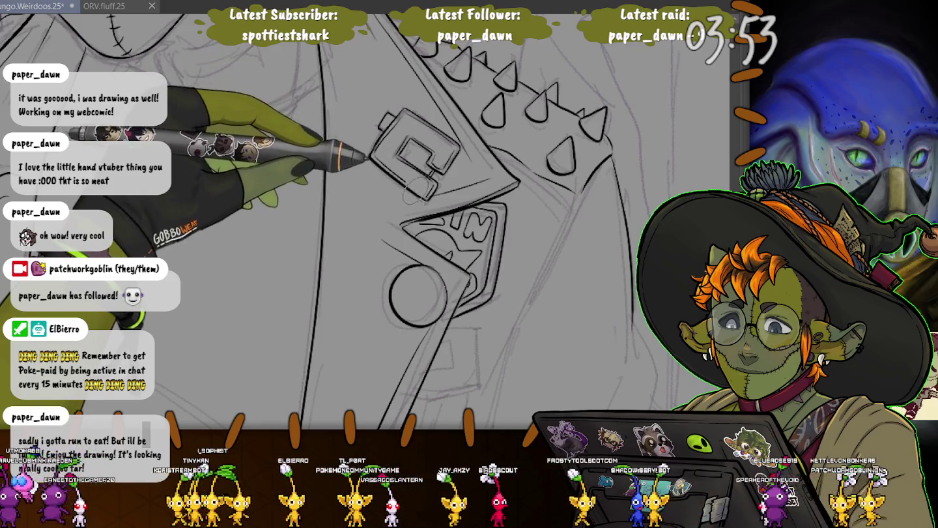
Ink the outline to the right of the circle pin
drag(365, 262, 456, 296)
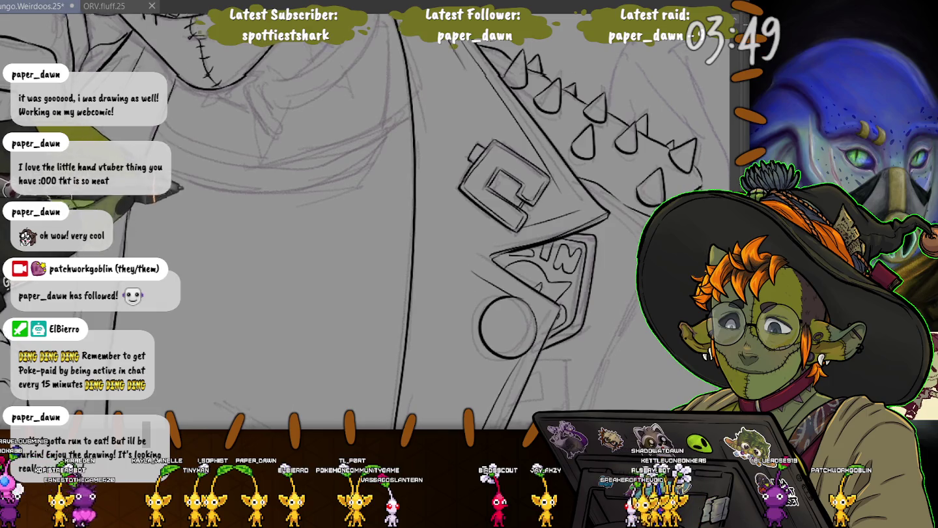
scroll(313, 85, down, 5)
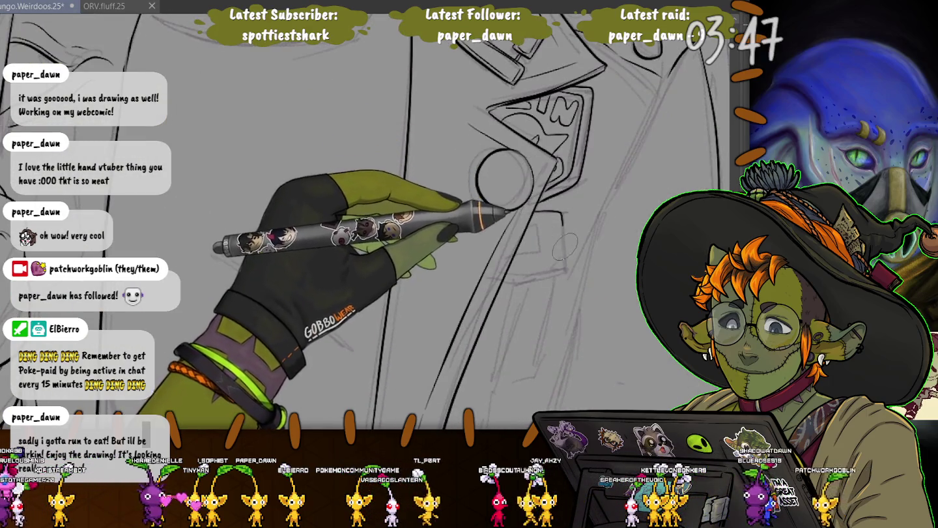
drag(550, 208, 515, 282)
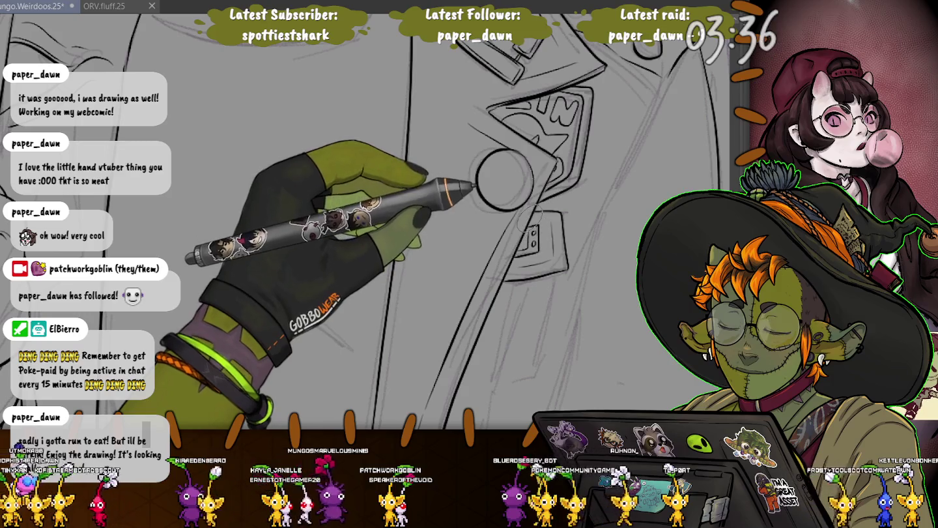
Ink a short stroke finishing the small rectangular patch below the round lapel badge
drag(529, 221, 541, 111)
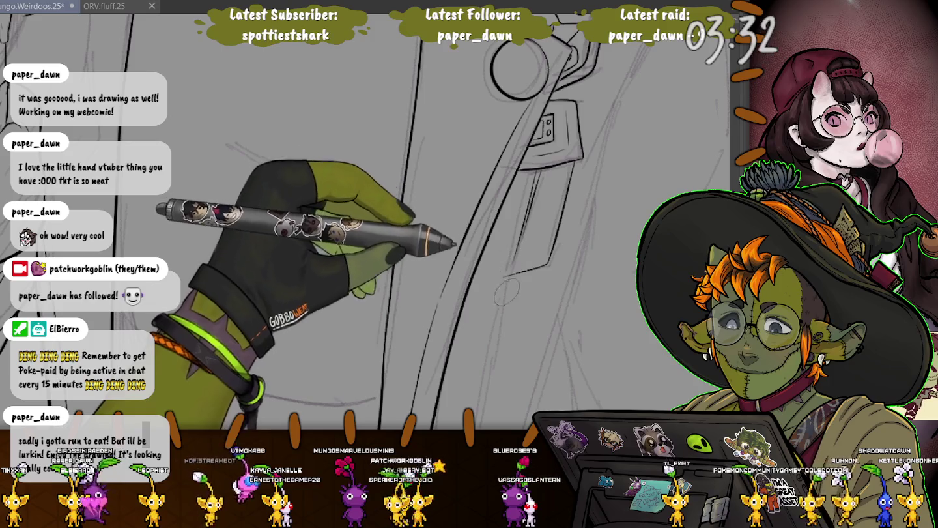
drag(507, 286, 488, 83)
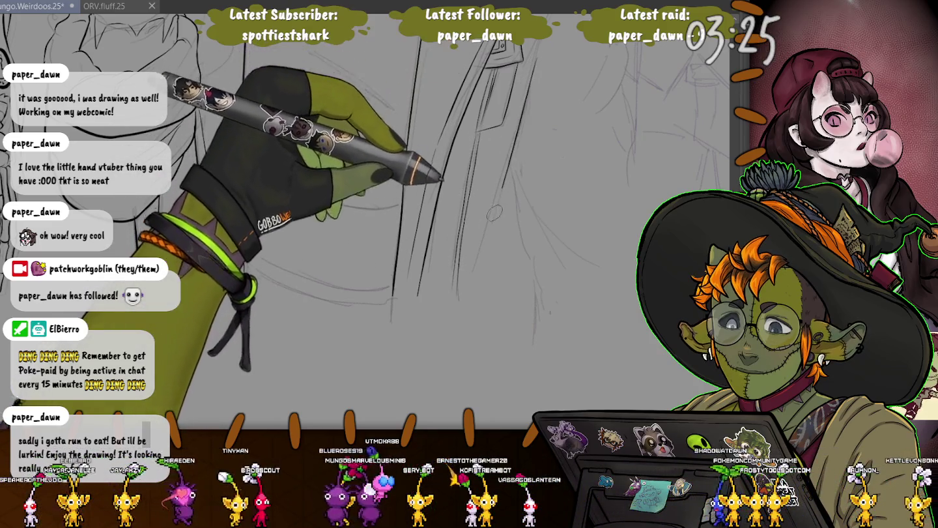
scroll(480, 95, up, 3)
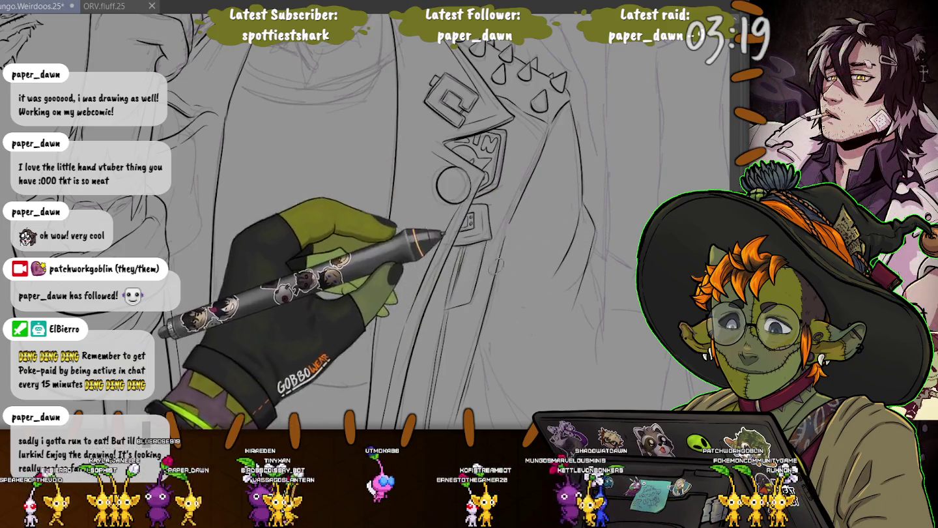
drag(501, 264, 581, 216)
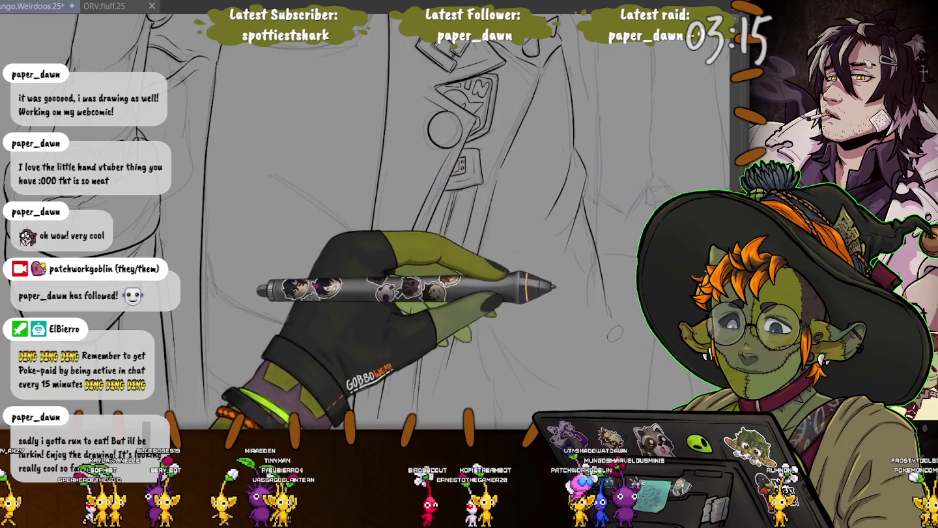
drag(613, 327, 478, 242)
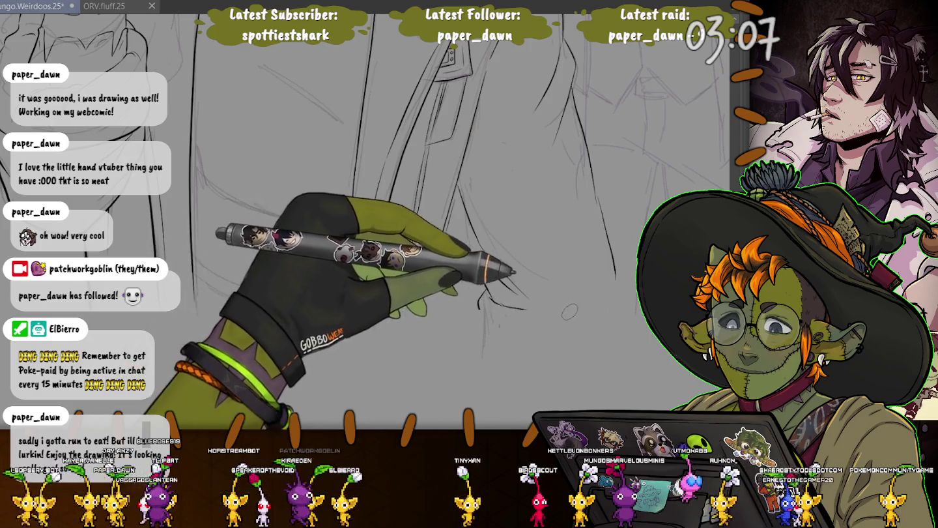
drag(627, 277, 636, 306)
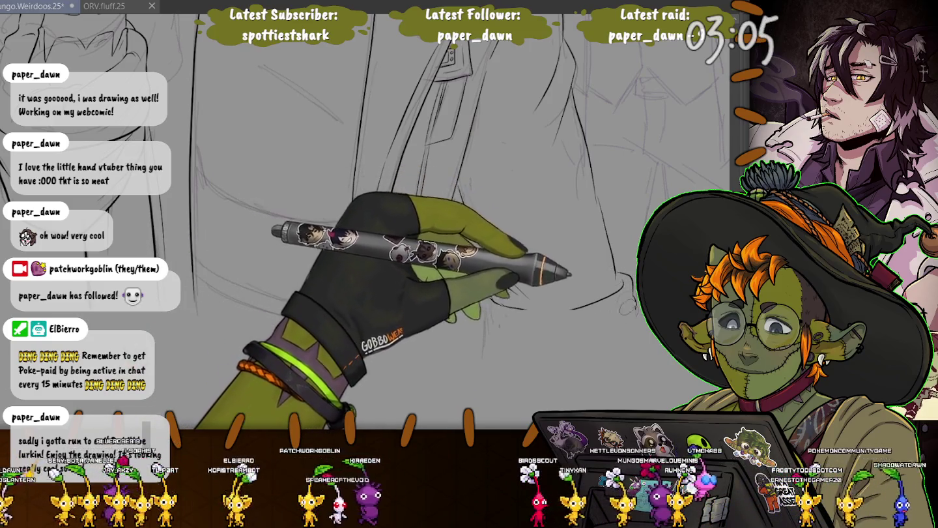
scroll(614, 272, up, 3)
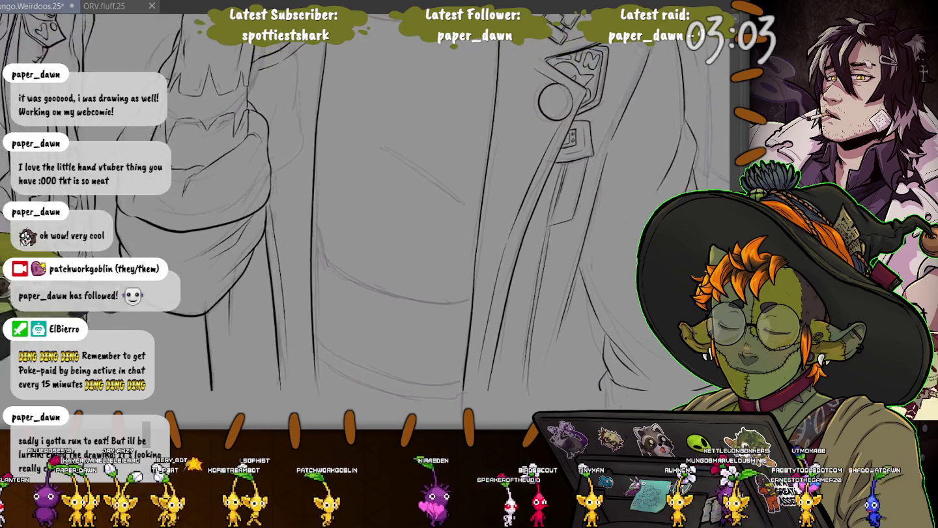
scroll(147, 244, up, 1)
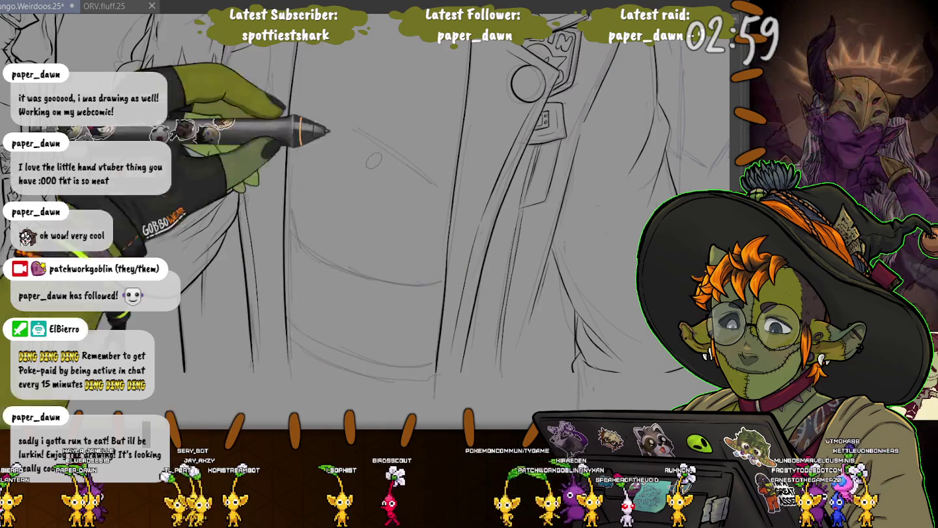
drag(261, 171, 280, 277)
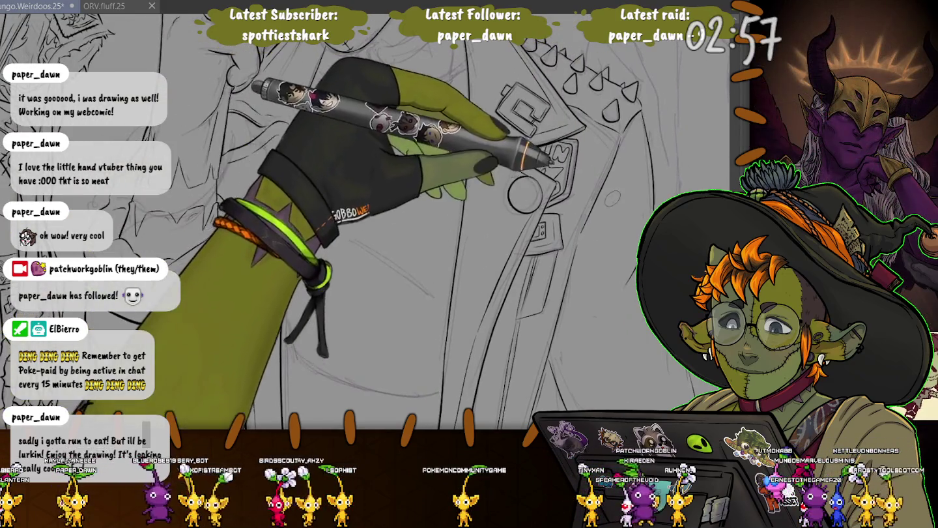
drag(196, 130, 258, 150)
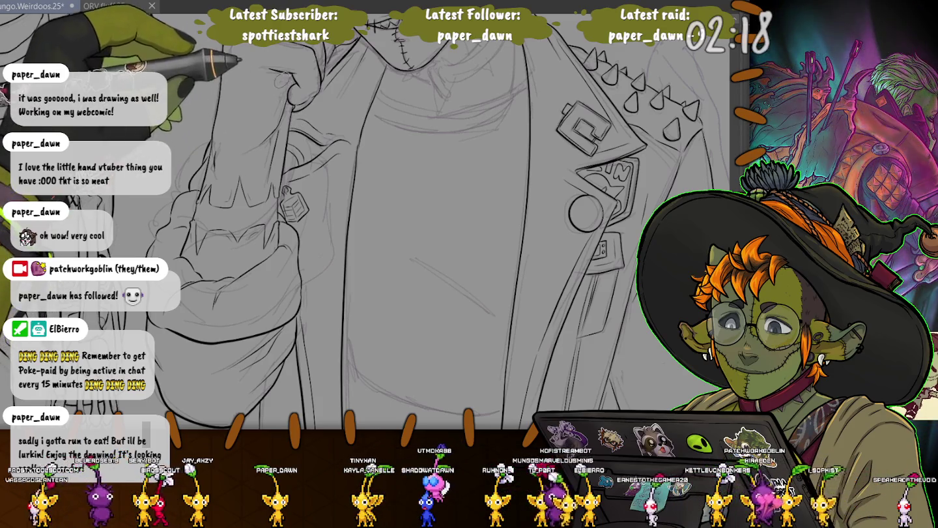
Ink a contour line beside the goblin's glasses, above the spiked collar
drag(257, 128, 178, 200)
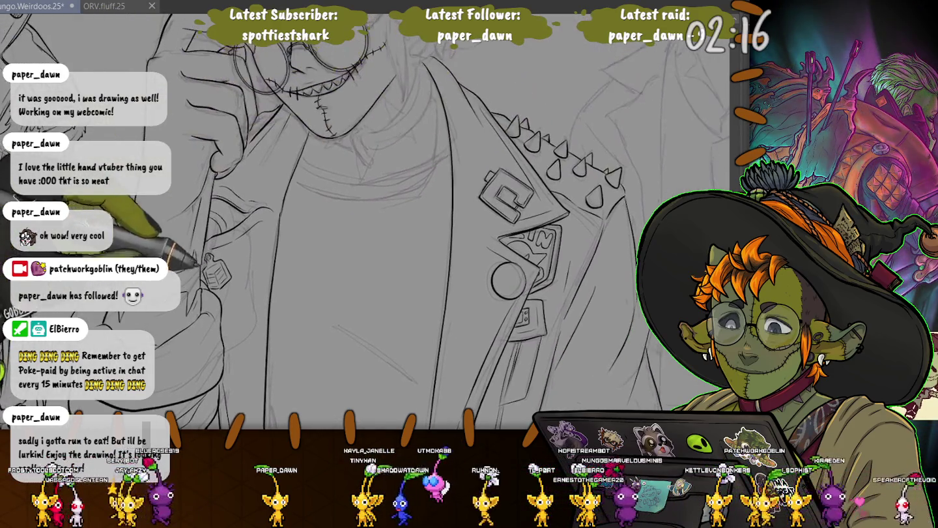
scroll(365, 105, up, 5)
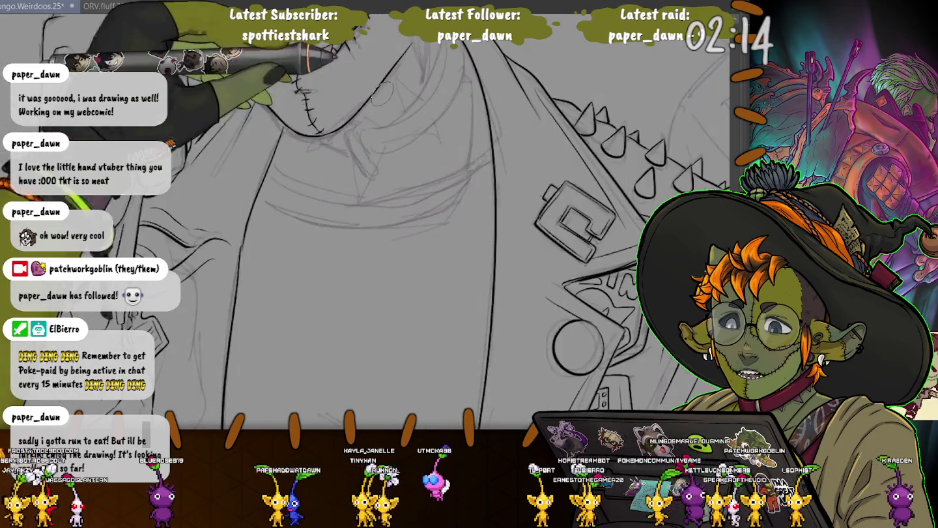
scroll(390, 90, down, 3)
drag(389, 89, 425, 247)
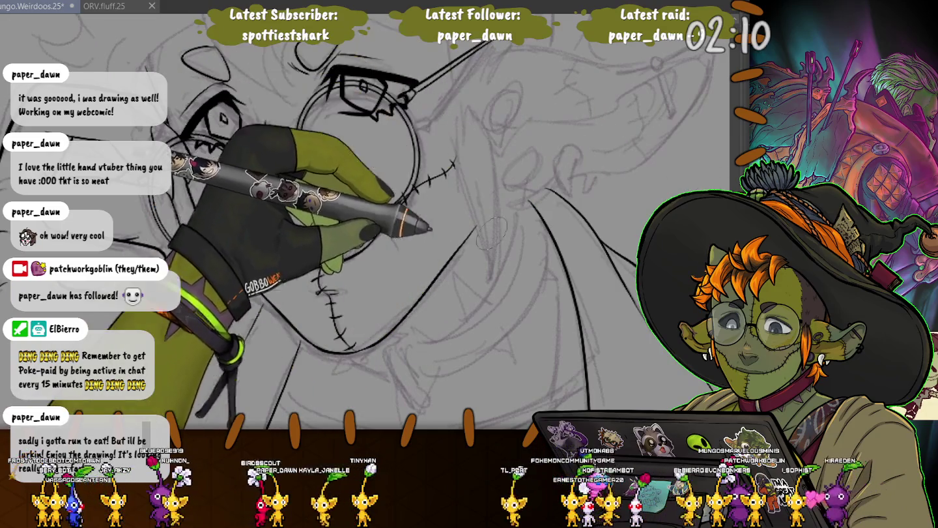
mouse_move(394, 338)
mouse_down()
mouse_move(426, 394)
mouse_move(382, 346)
mouse_up()
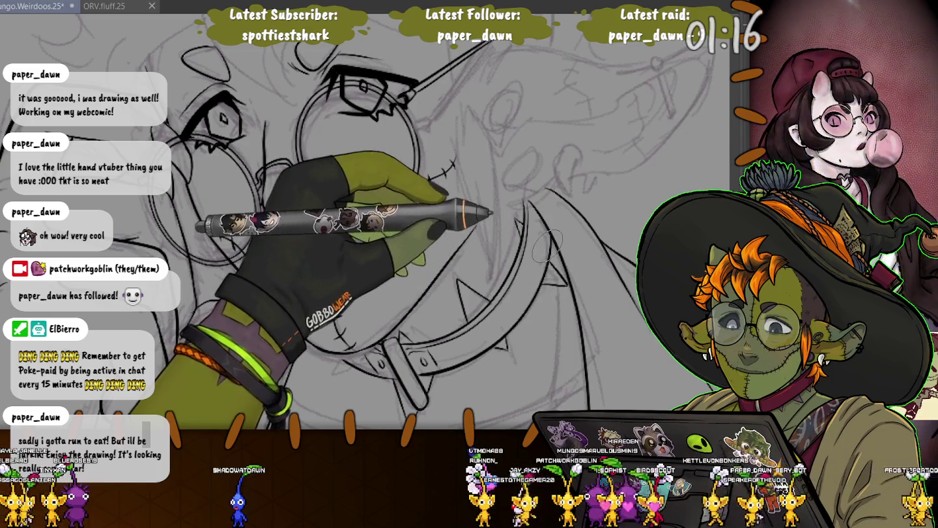
Draw stitch marks along the chest seam and ink the lower chest curve with its right side
scroll(547, 246, down, 3)
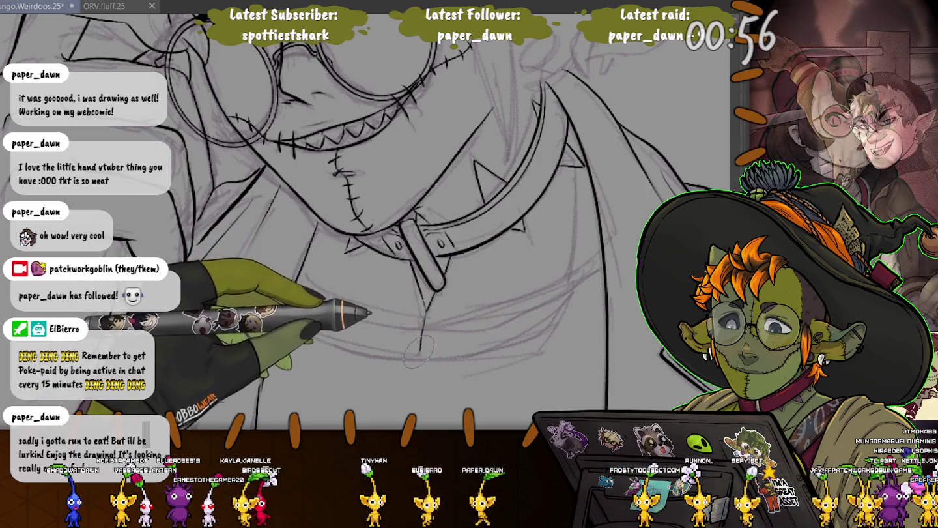
mouse_move(414, 313)
mouse_down()
mouse_move(425, 311)
mouse_move(425, 344)
mouse_up()
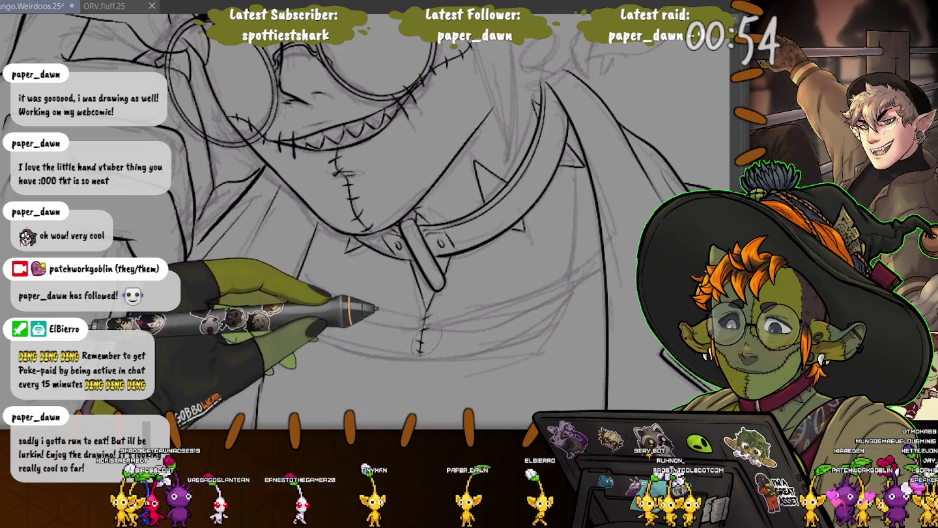
drag(281, 264, 285, 220)
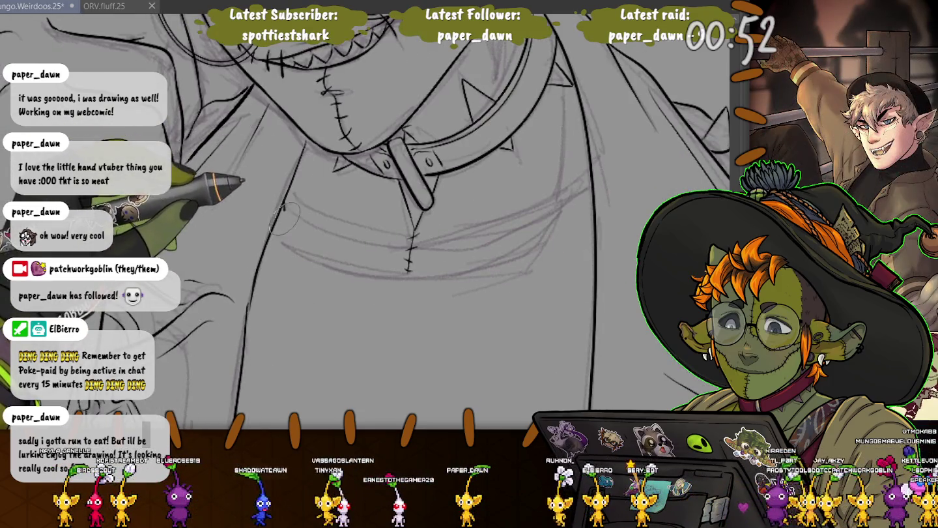
drag(306, 258, 564, 125)
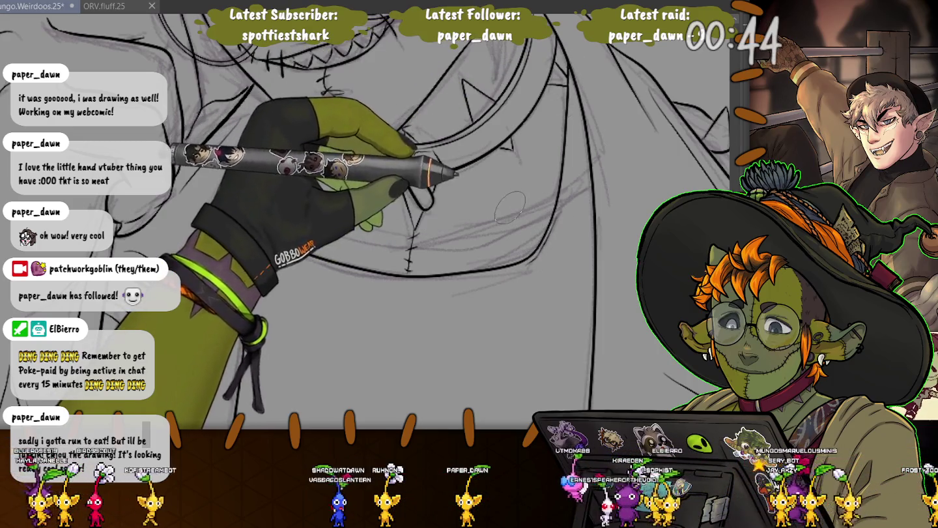
drag(310, 249, 290, 159)
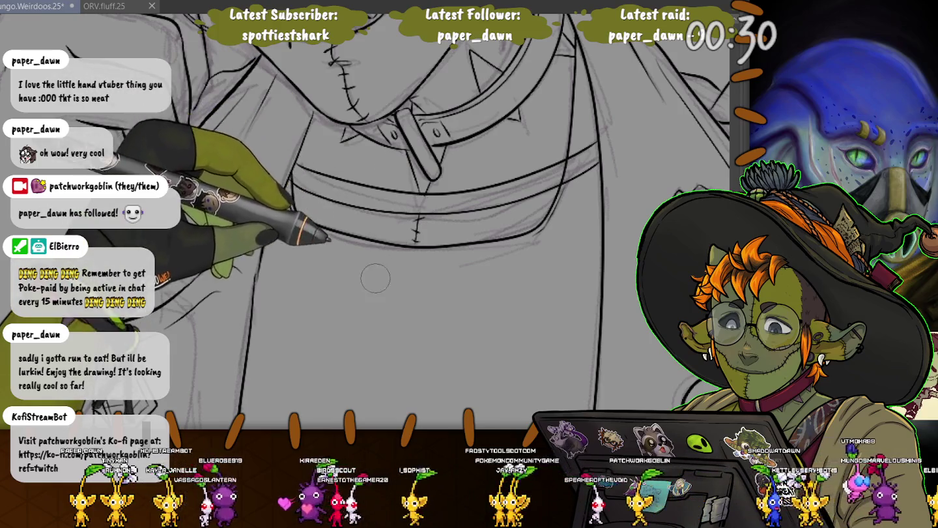
scroll(392, 167, down, 5)
Ink the pocket's bottom edge and go over it again to darken it
scroll(302, 195, down, 3)
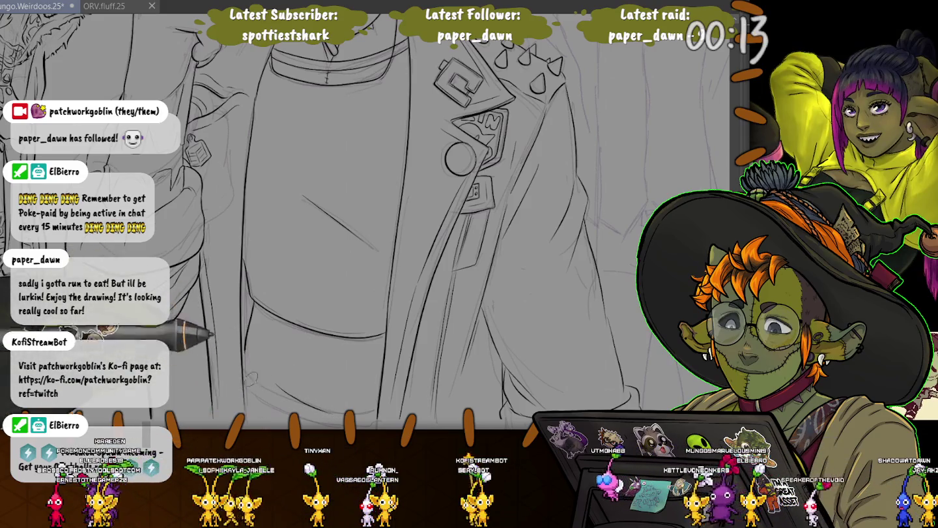
scroll(278, 387, down, 3)
scroll(228, 299, up, 2)
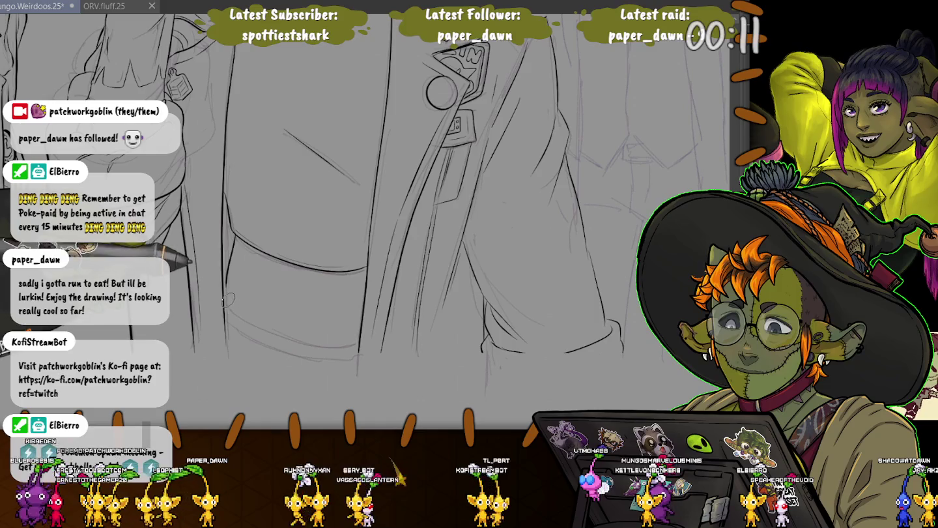
drag(226, 311, 358, 345)
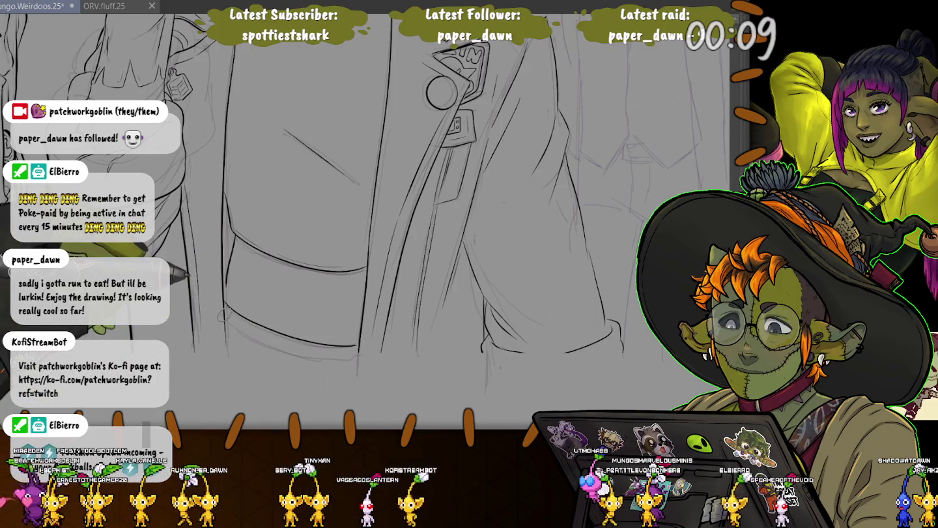
drag(267, 342, 358, 349)
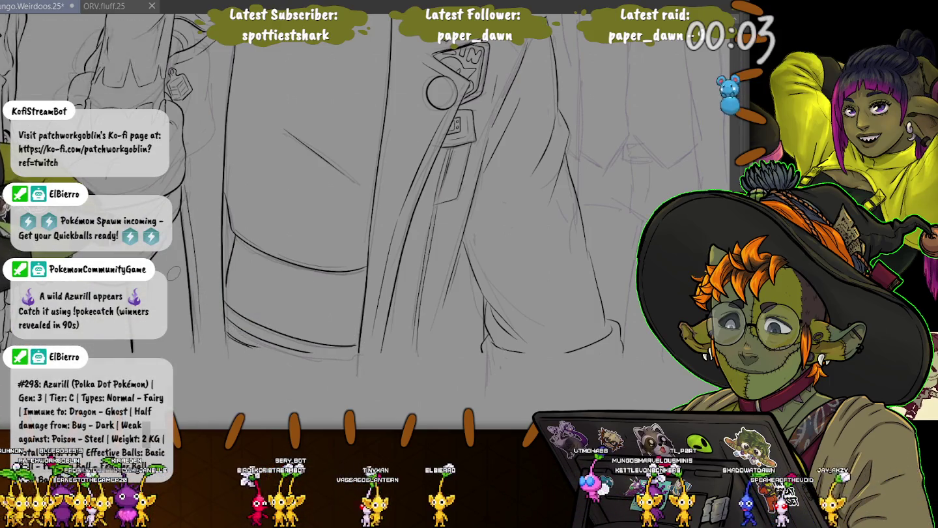
scroll(218, 228, down, 3)
scroll(218, 228, up, 3)
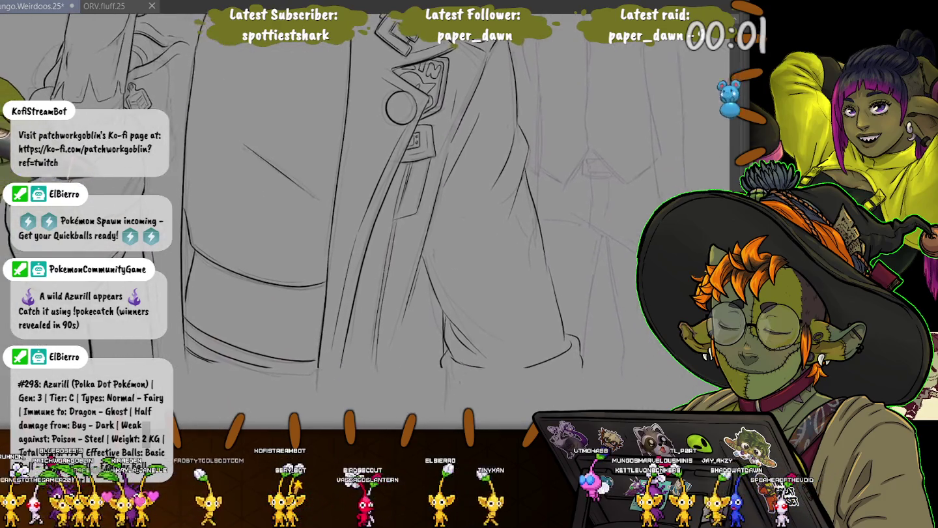
scroll(218, 228, up, 1)
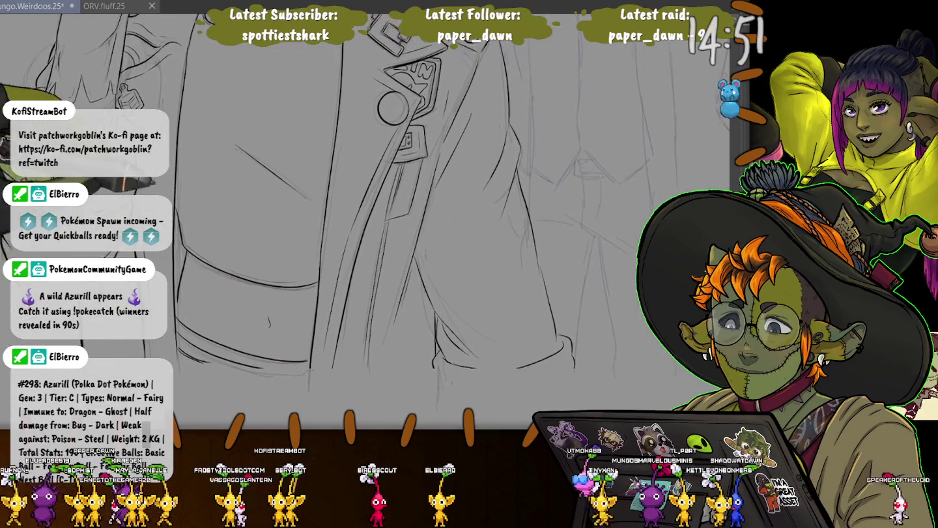
scroll(218, 228, up, 2)
scroll(188, 261, down, 1)
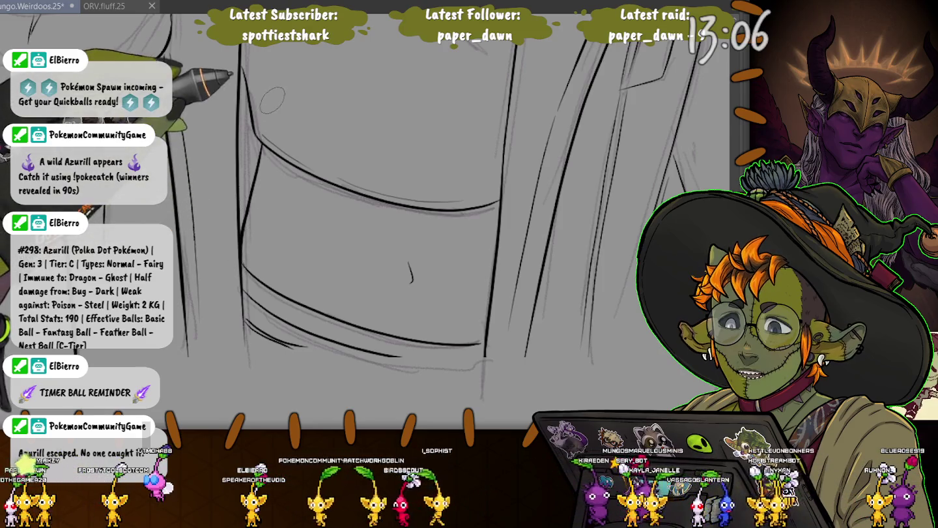
Draw a vertical seam line on the shirt and a diagonal stitched line with tick marks
scroll(272, 155, down, 1)
drag(320, 197, 325, 277)
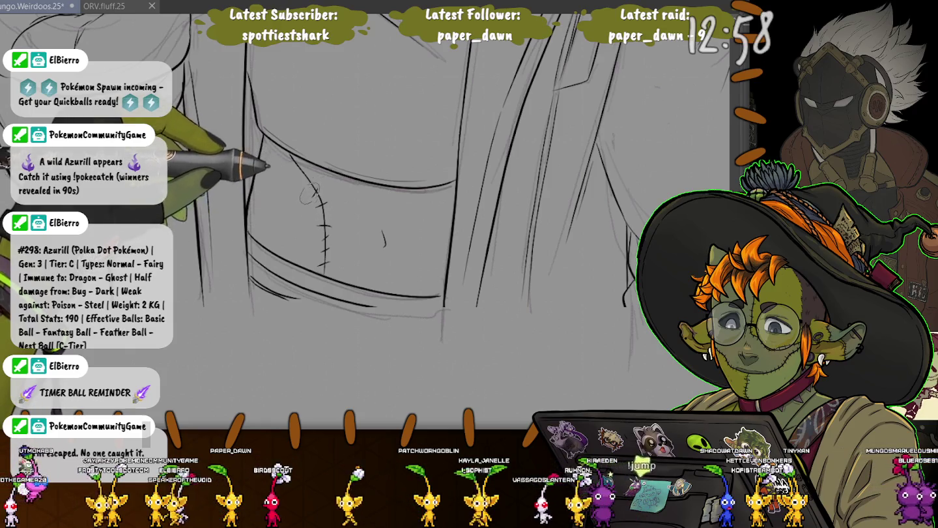
drag(321, 203, 292, 158)
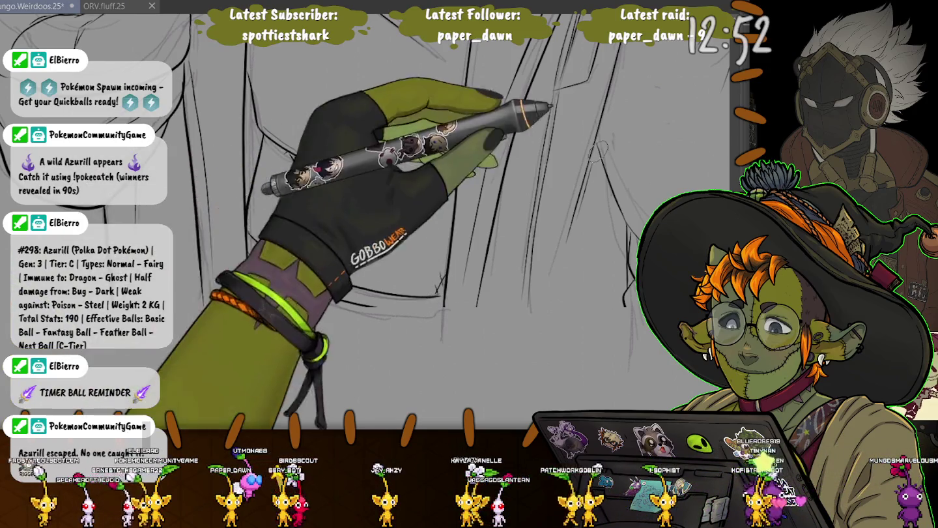
scroll(432, 287, down, 10)
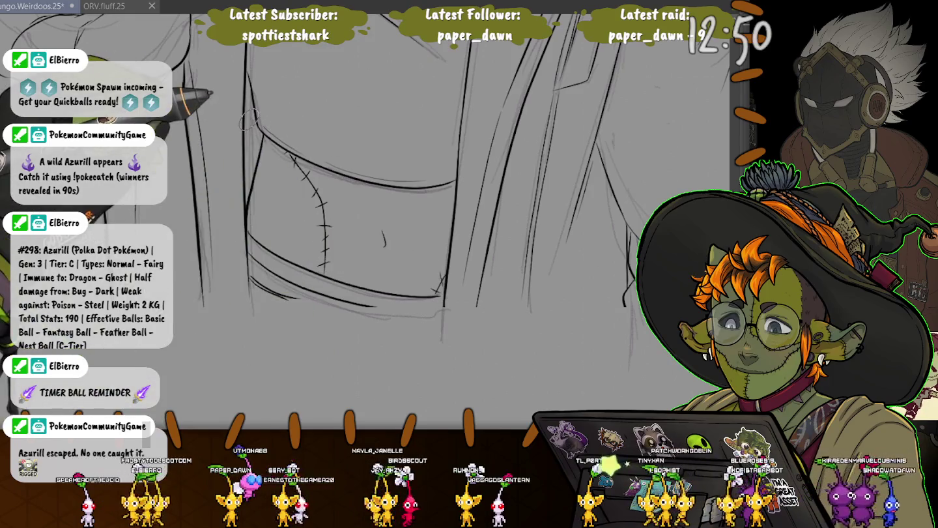
scroll(292, 155, up, 5)
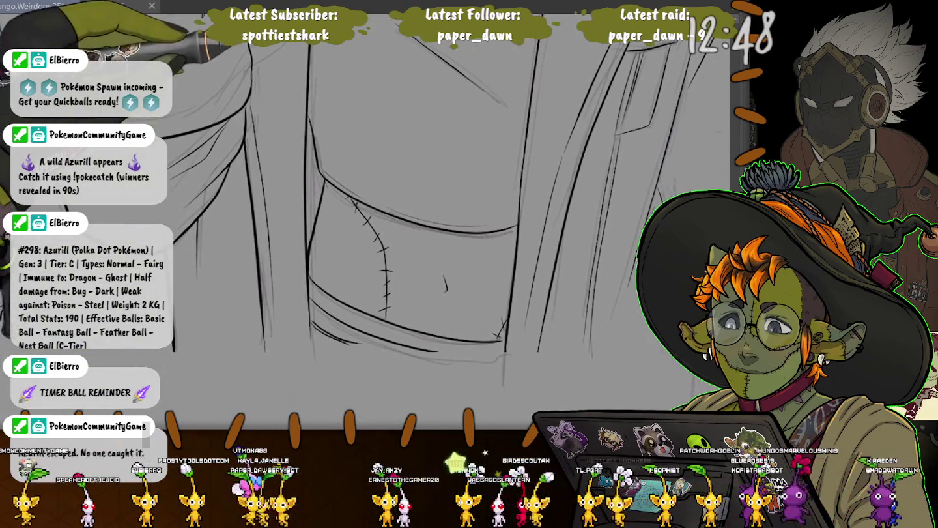
scroll(291, 156, down, 5)
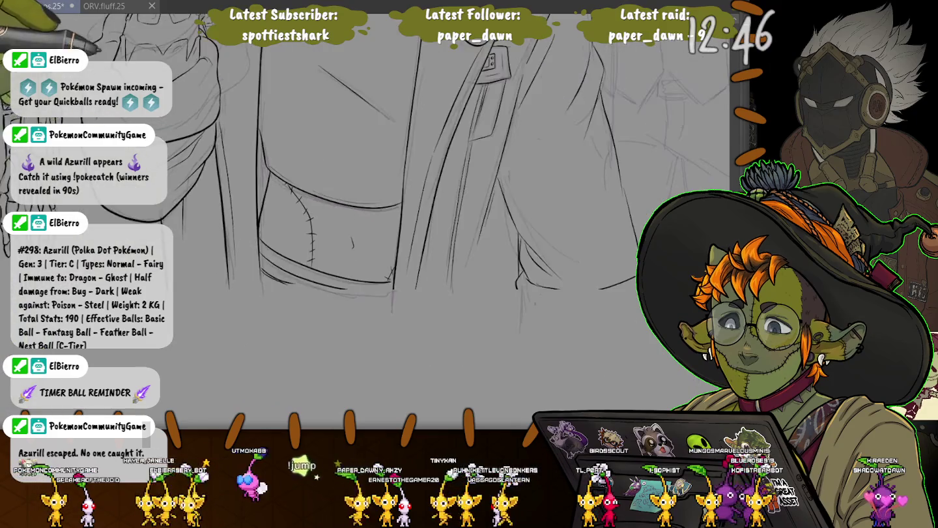
scroll(281, 173, up, 3)
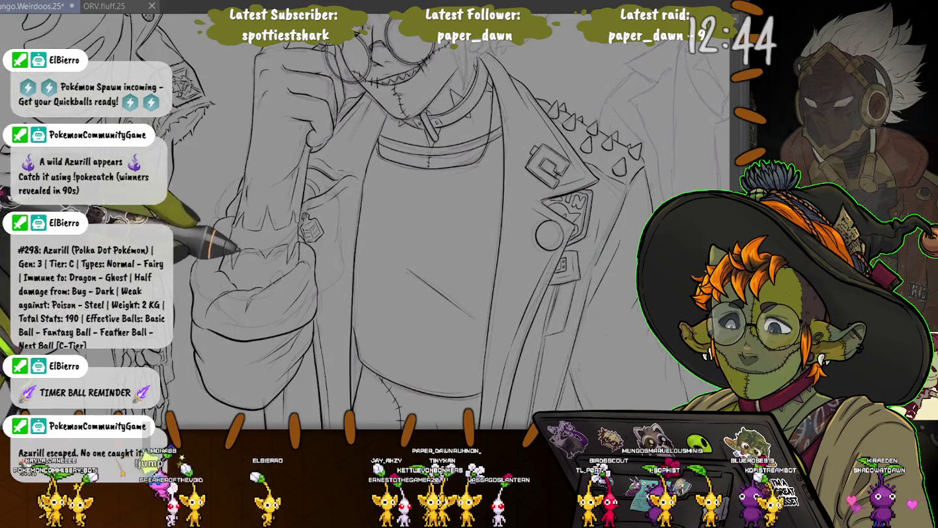
Pan across the goblin's jacket, then zoom in close on its face, glasses and ear
drag(404, 228, 366, 241)
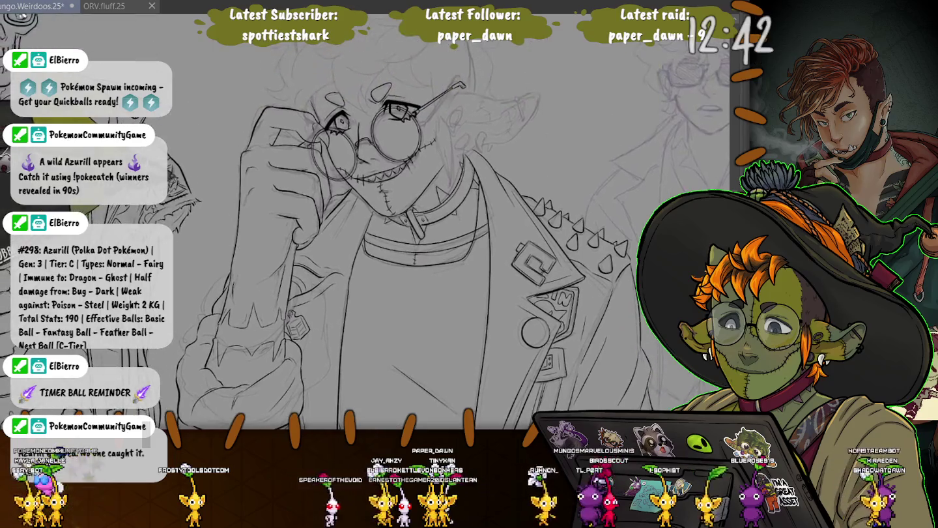
scroll(273, 224, down, 2)
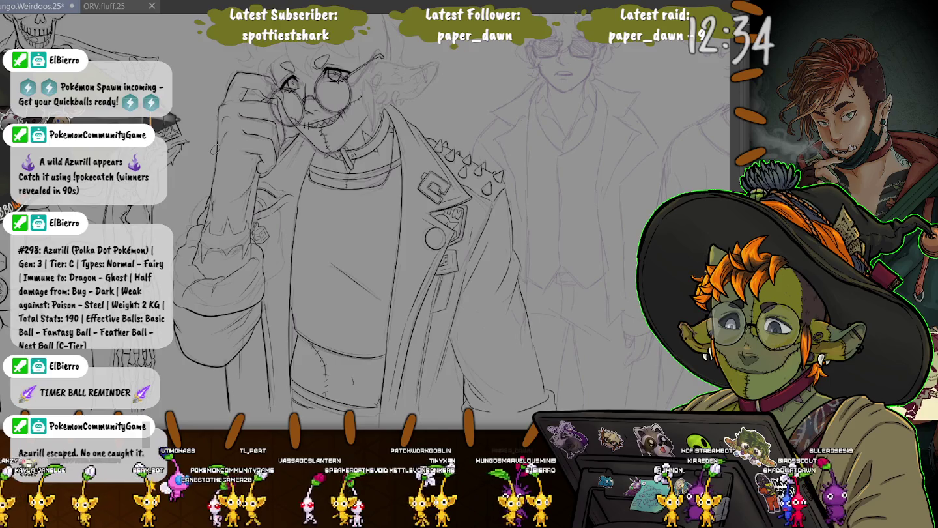
scroll(365, 188, up, 2)
scroll(364, 188, up, 2)
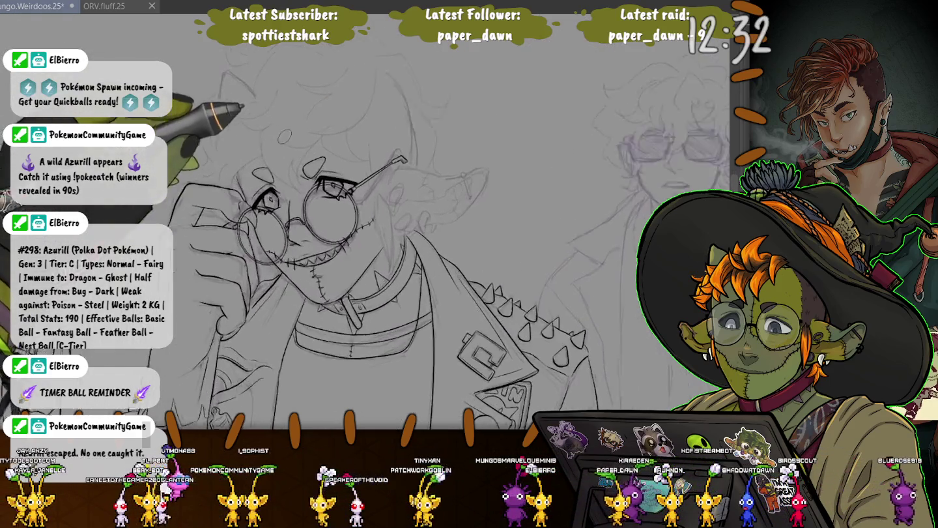
scroll(365, 187, up, 2)
scroll(420, 190, up, 2)
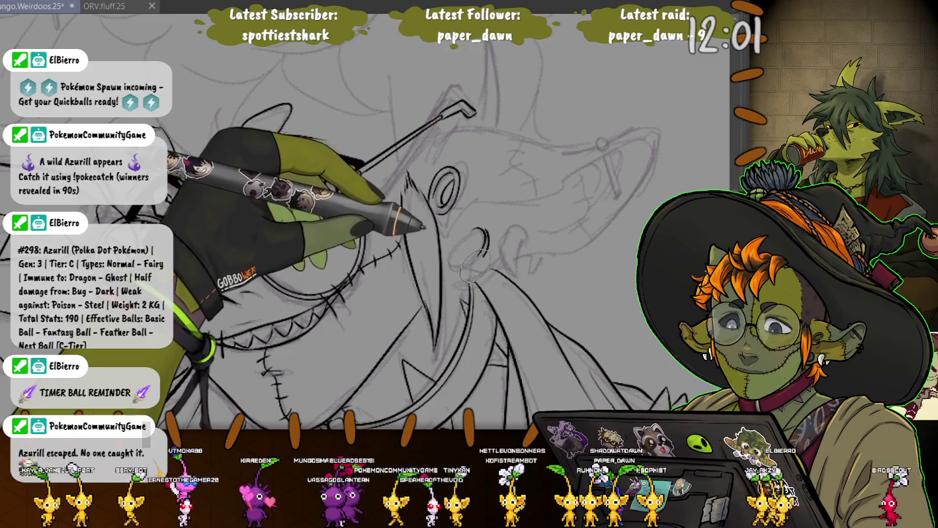
Ink a small stroke beside the goblin's eye, redraw the eye line and start the ear outline
drag(484, 230, 482, 260)
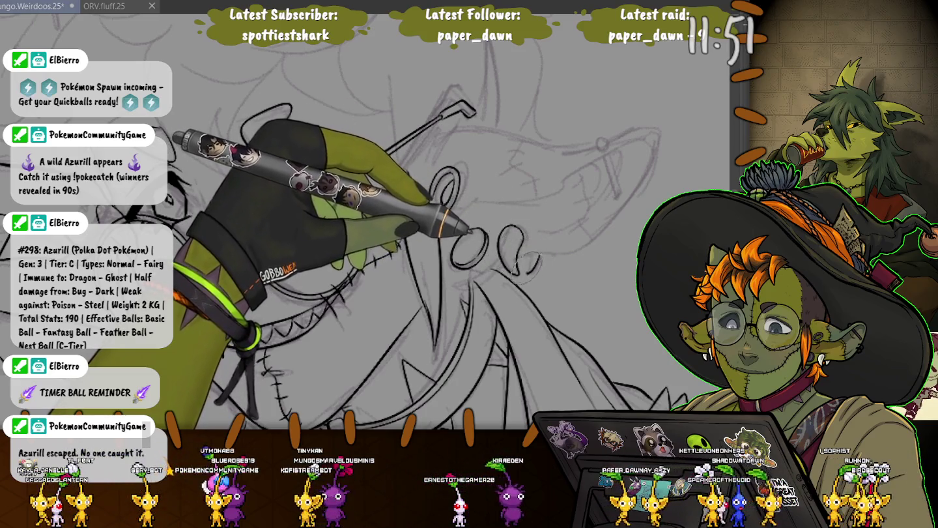
mouse_move(526, 254)
mouse_down()
mouse_move(492, 266)
mouse_move(587, 241)
mouse_move(651, 156)
mouse_move(615, 138)
mouse_up()
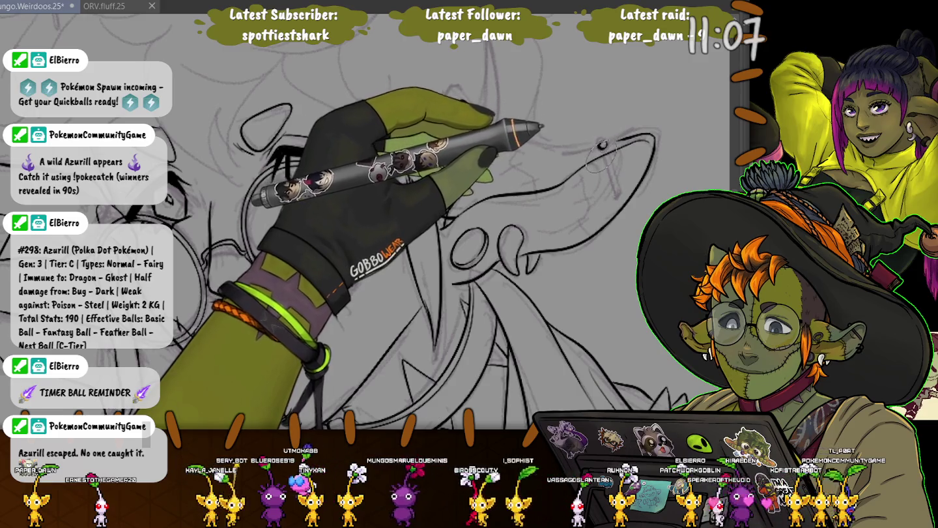
drag(609, 160, 622, 194)
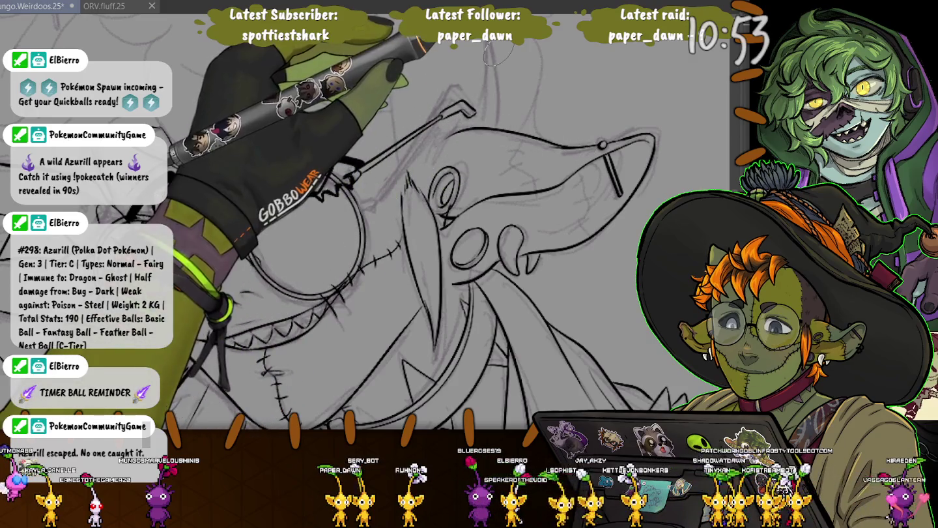
Ink the hooked glasses arm and stitch marks along the ear edge, then recenter the face
drag(346, 177, 468, 108)
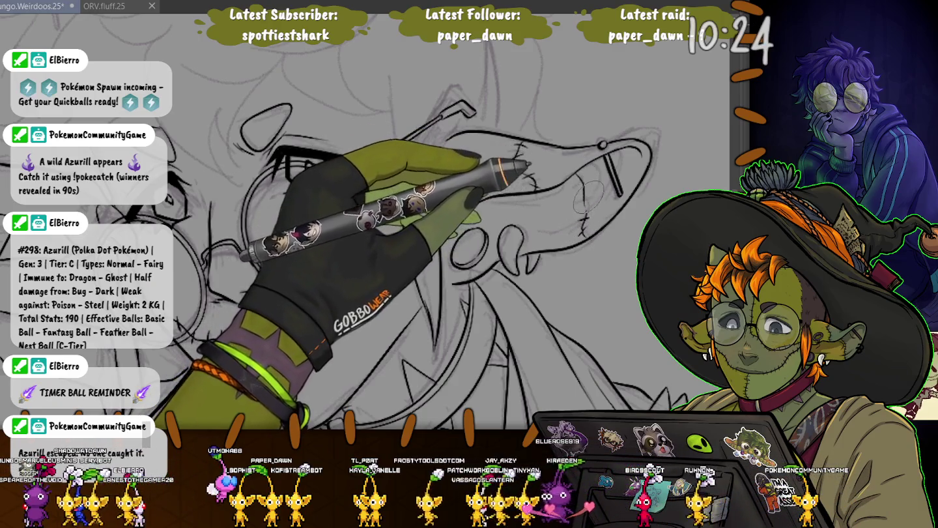
drag(589, 196, 580, 151)
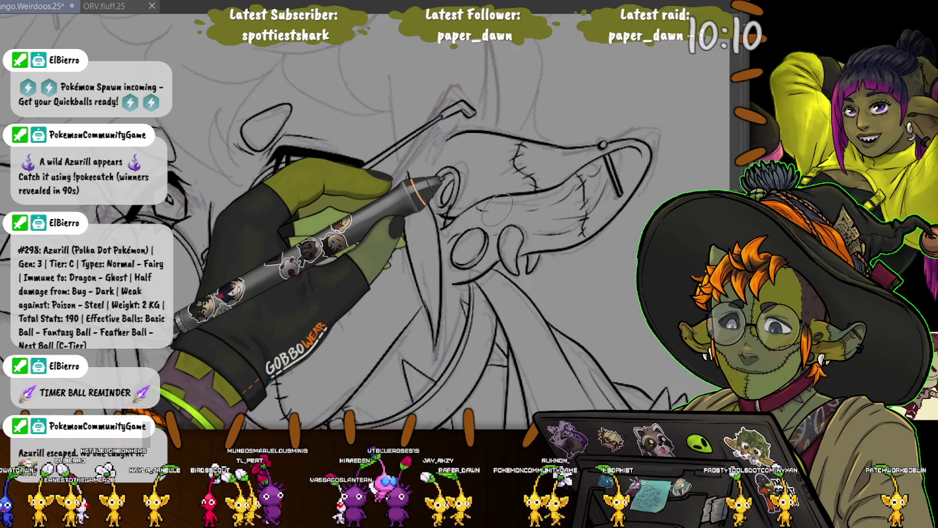
drag(495, 208, 639, 165)
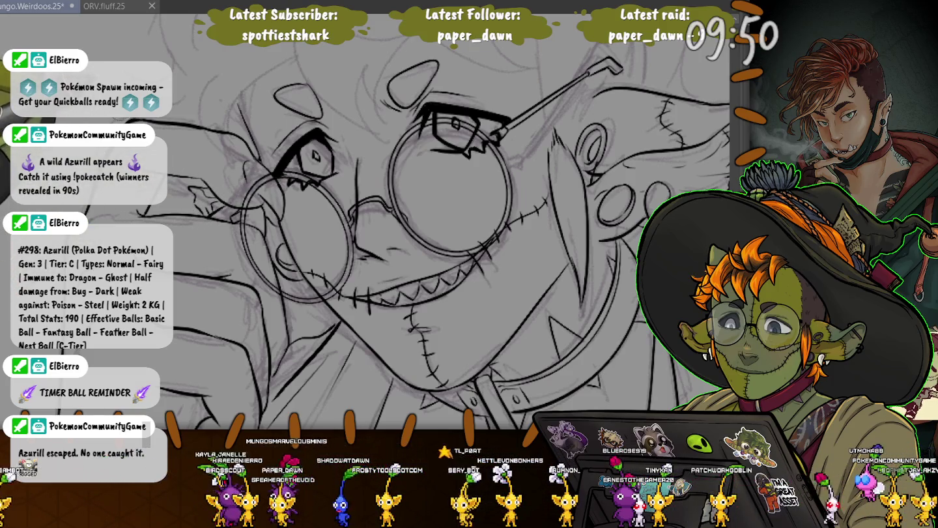
Tilt and pan the view around the goblin's face, then ink the face outline down to the glasses arm
drag(449, 183, 351, 117)
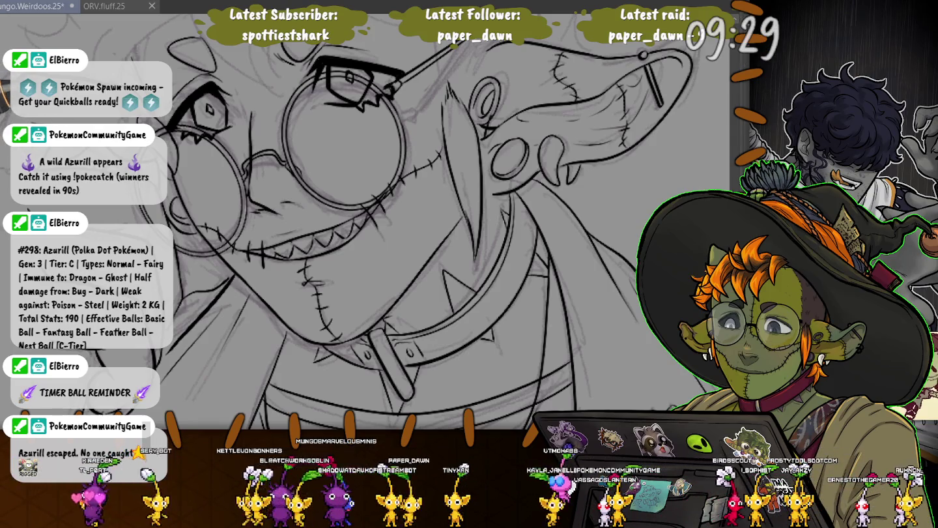
drag(391, 228, 412, 247)
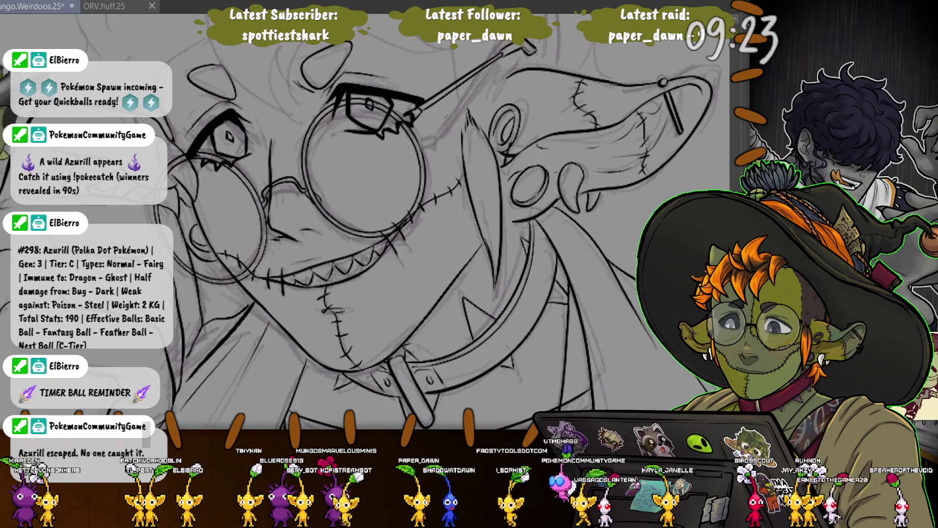
drag(270, 131, 261, 160)
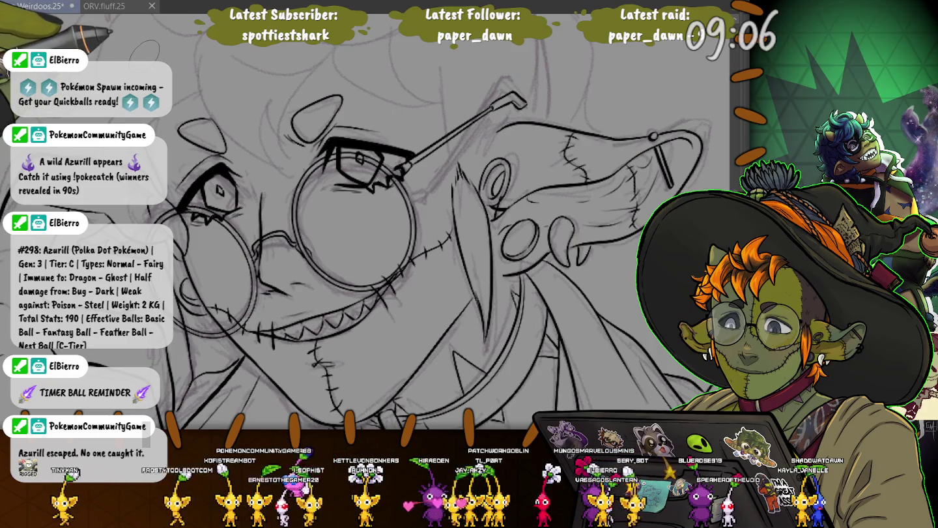
drag(195, 51, 319, 170)
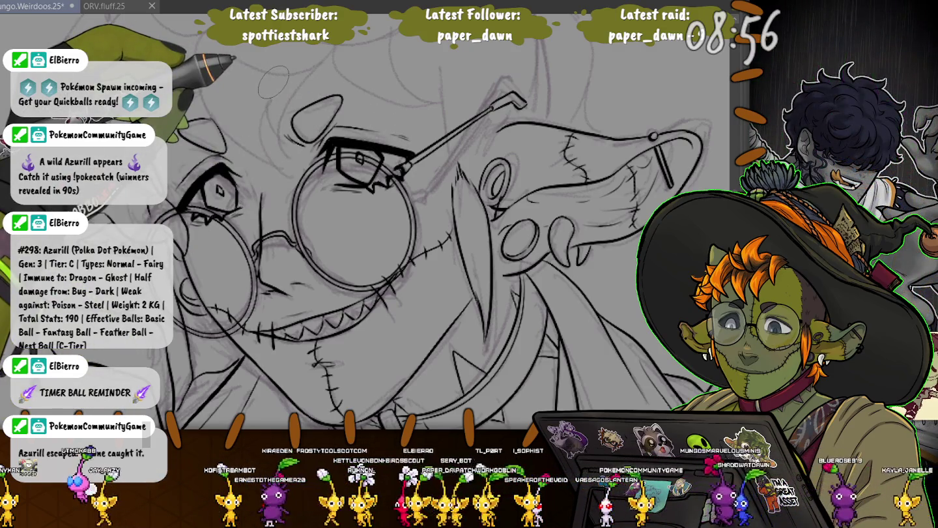
drag(273, 81, 234, 32)
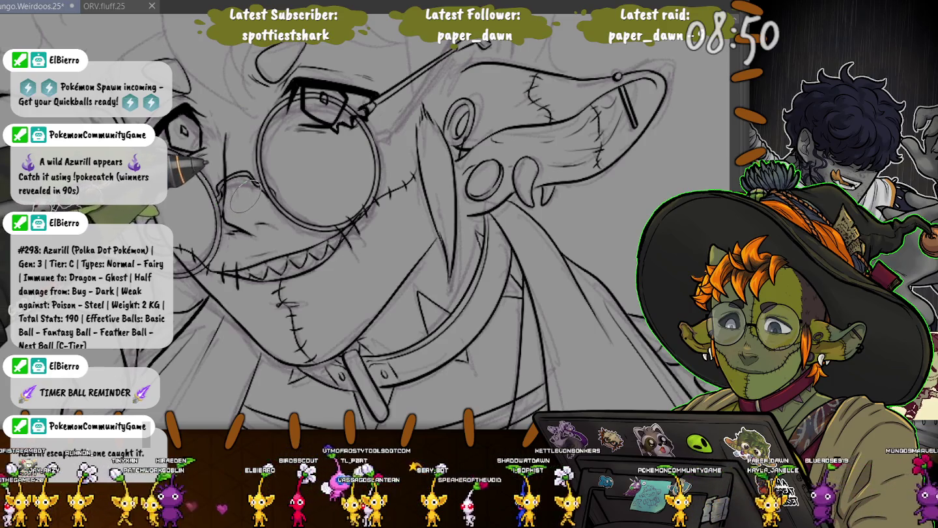
drag(245, 196, 431, 208)
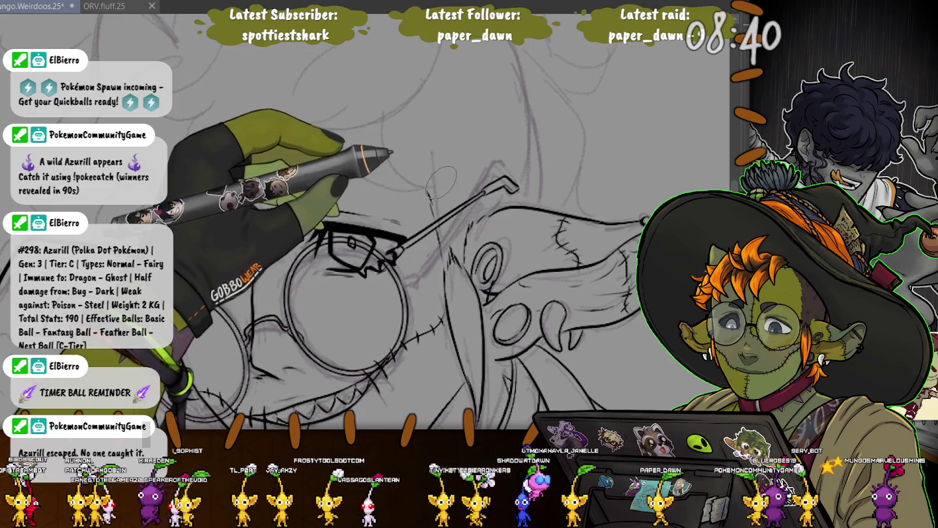
drag(248, 167, 288, 226)
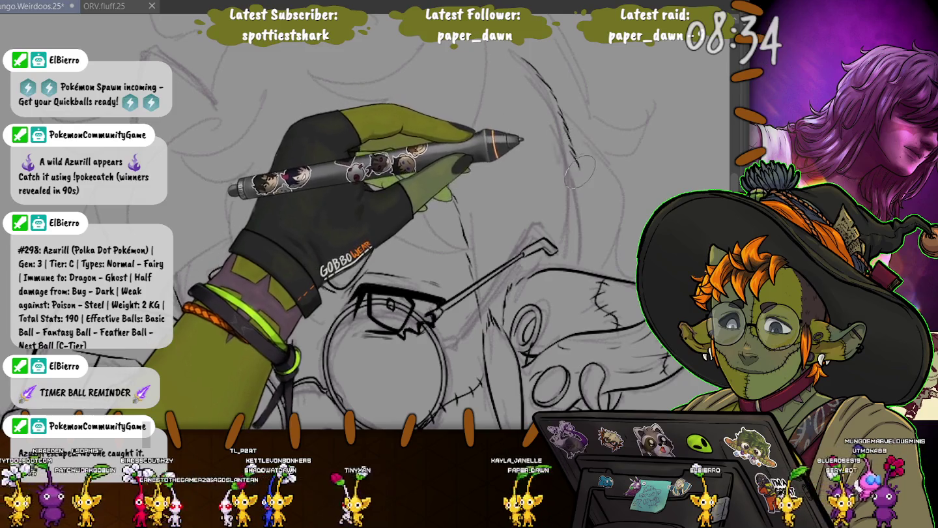
mouse_move(579, 187)
mouse_down()
mouse_move(580, 232)
mouse_move(639, 251)
mouse_up()
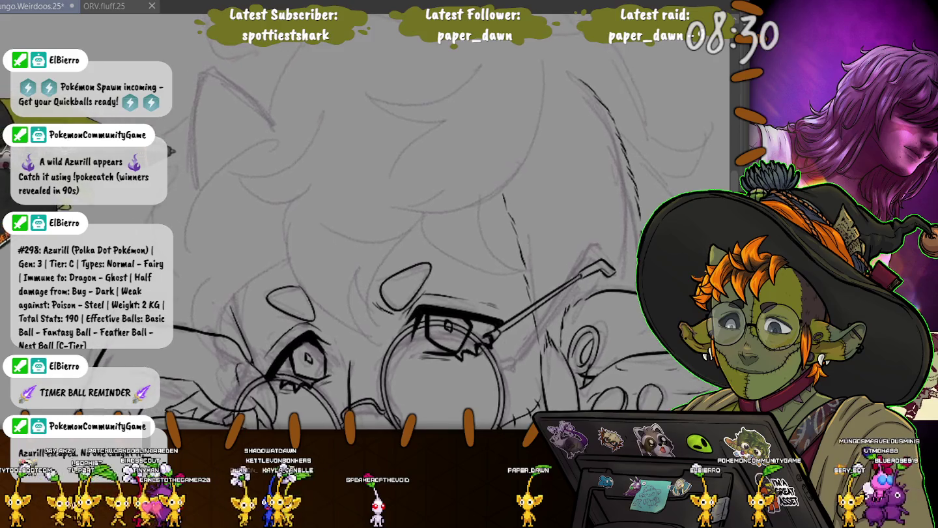
Bring the goblin's hair into view and ink the pointed tuft and strands over the forehead
drag(222, 186, 286, 245)
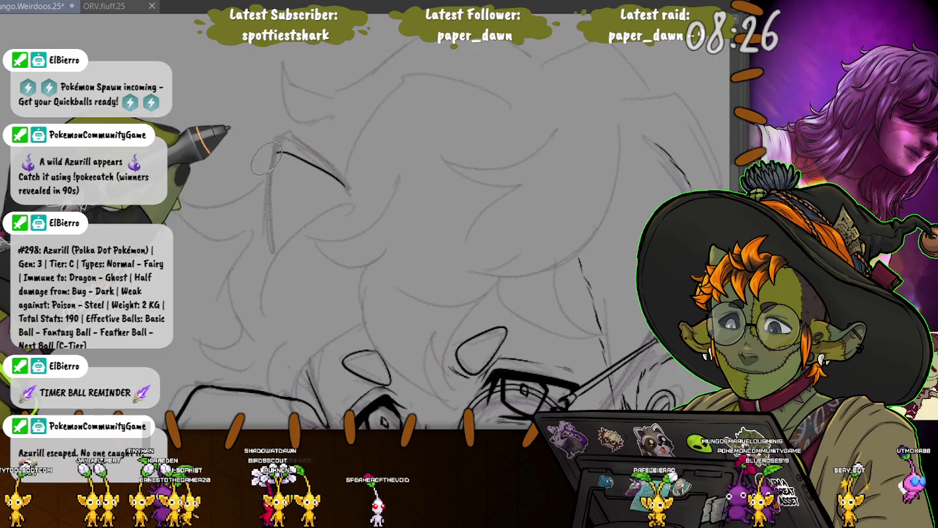
drag(267, 260, 222, 120)
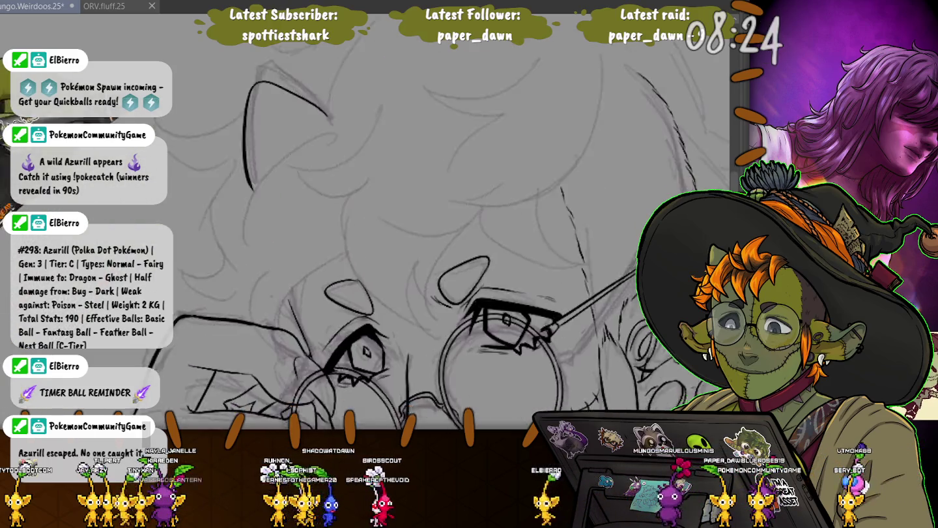
mouse_move(299, 45)
mouse_down()
mouse_move(346, 143)
mouse_move(263, 172)
mouse_move(273, 207)
mouse_up()
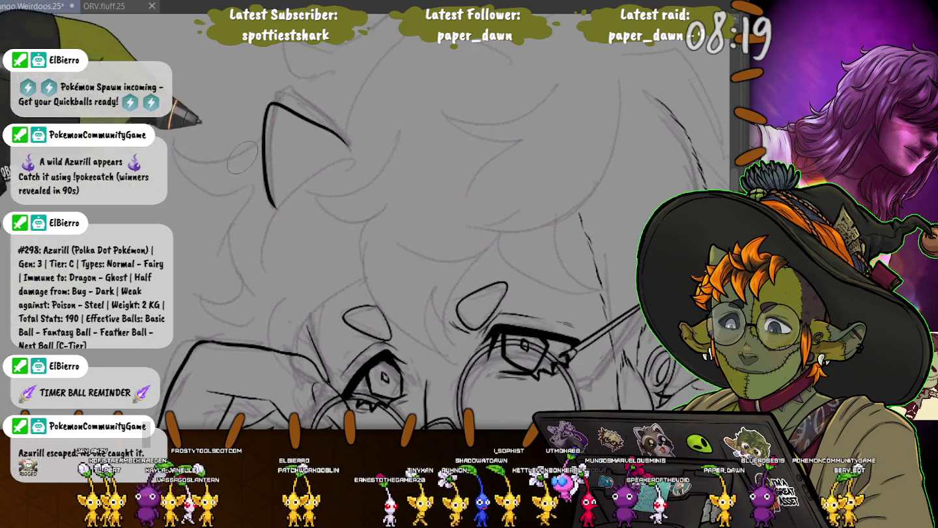
drag(398, 134, 384, 166)
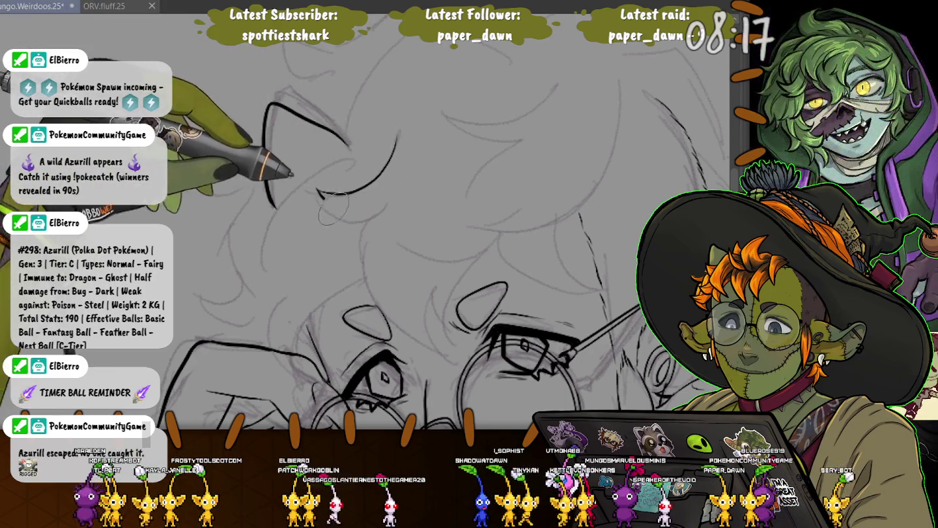
drag(317, 191, 381, 209)
drag(394, 140, 365, 237)
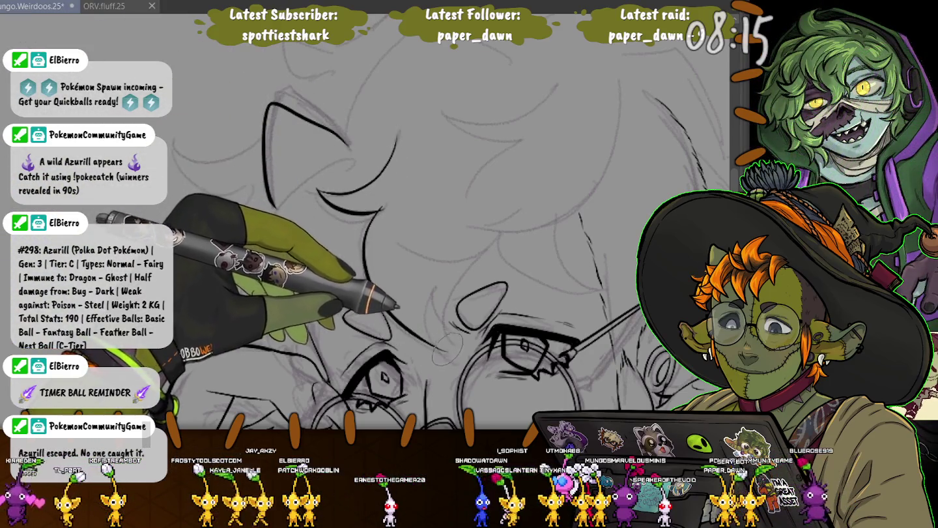
Ink a strand down the face, the curve under the bangs and an upper-right hair strand
drag(433, 293, 448, 345)
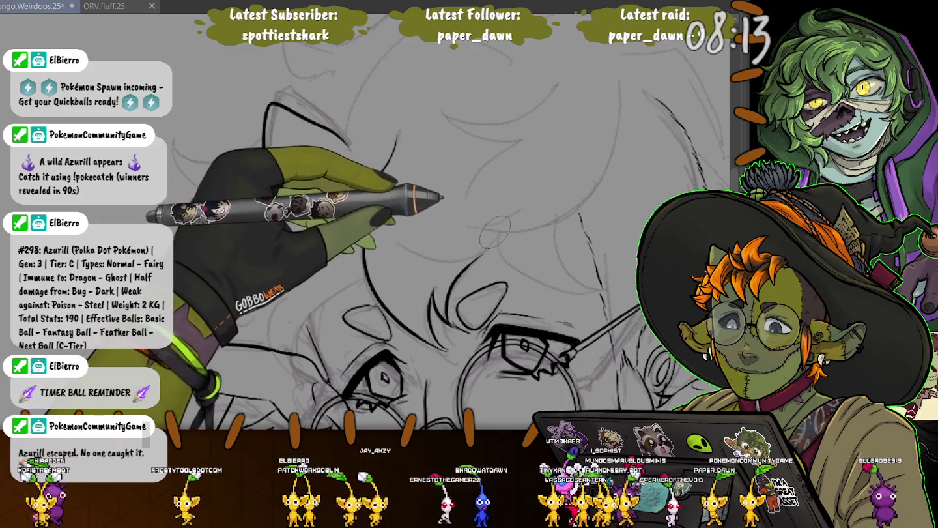
drag(495, 232, 404, 243)
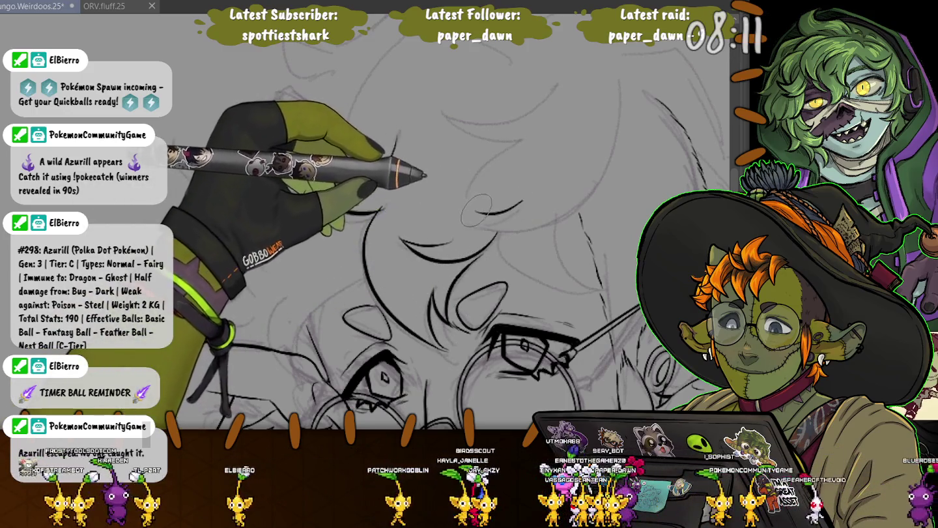
drag(547, 202, 611, 171)
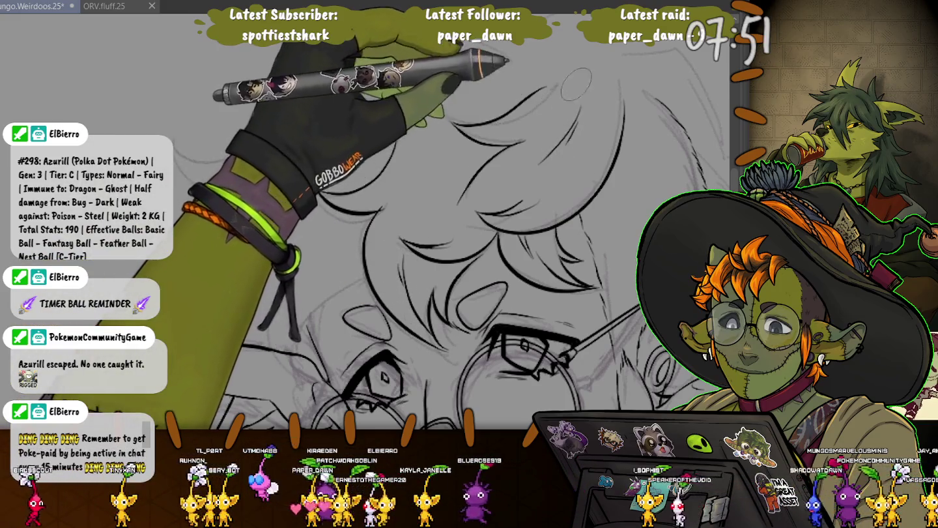
scroll(455, 169, up, 2)
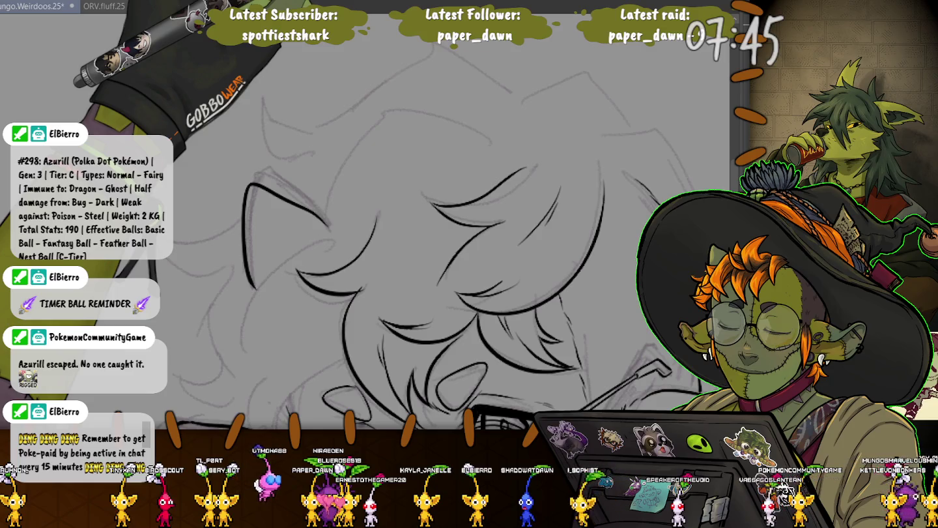
Ink the outline along the top of the goblin's head, keeping the eyes and glasses in view
drag(365, 135, 501, 140)
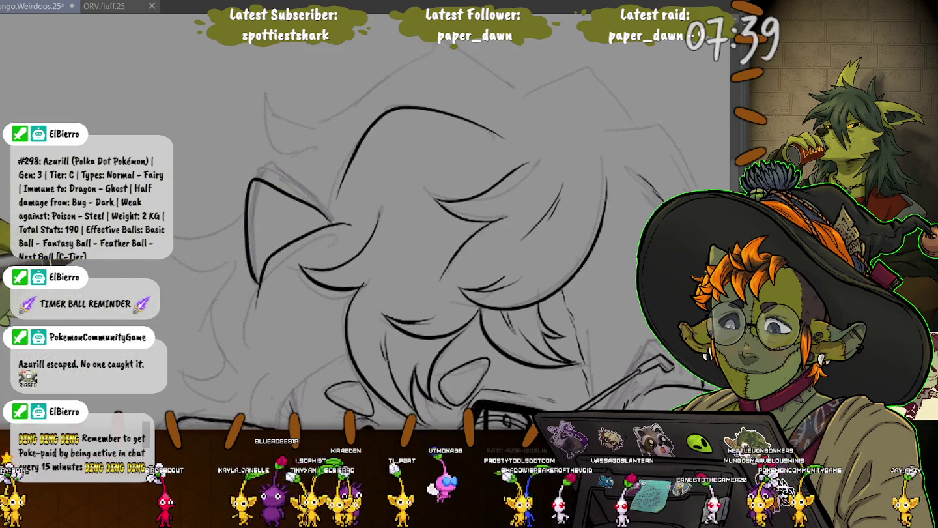
drag(194, 309, 253, 245)
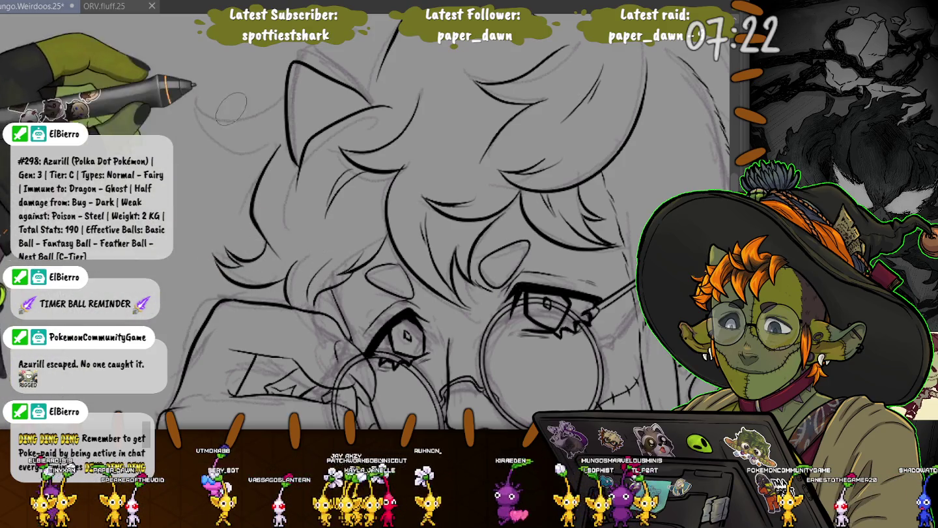
scroll(294, 288, up, 4)
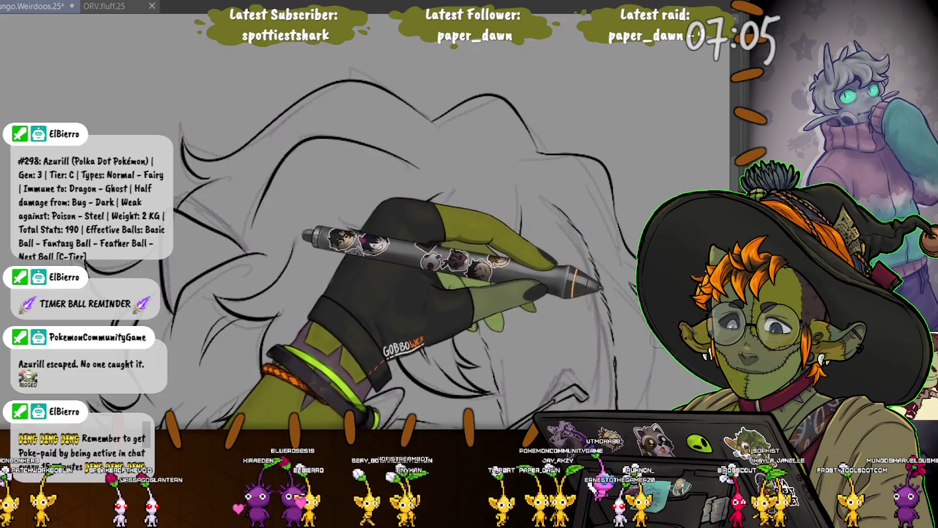
scroll(514, 97, up, 3)
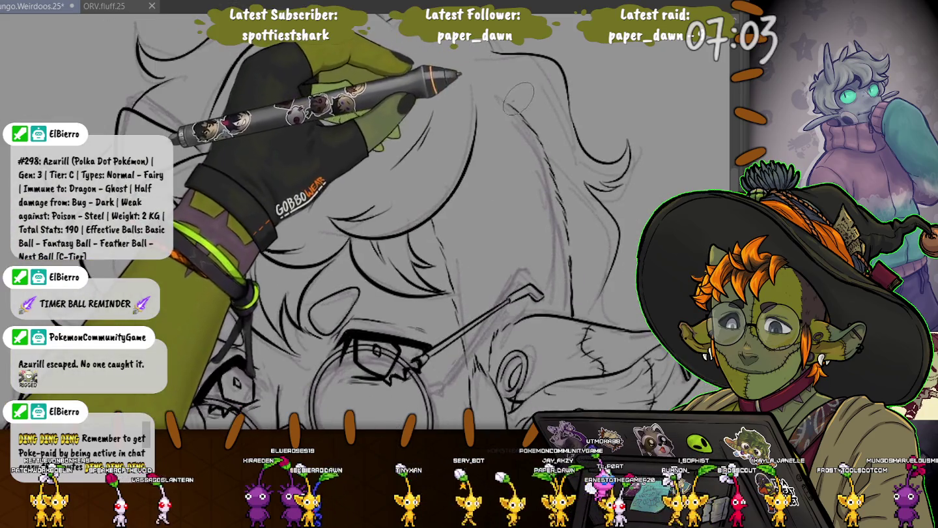
scroll(515, 97, up, 3)
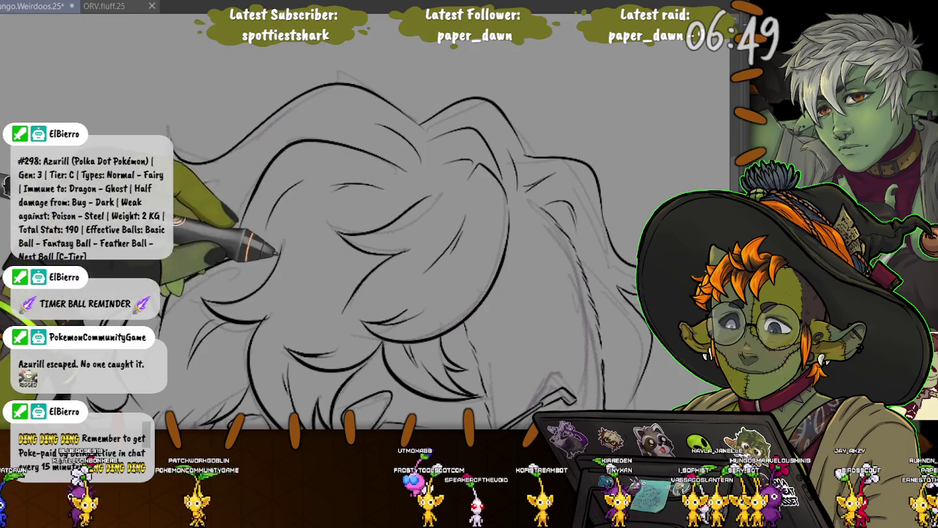
drag(195, 207, 208, 111)
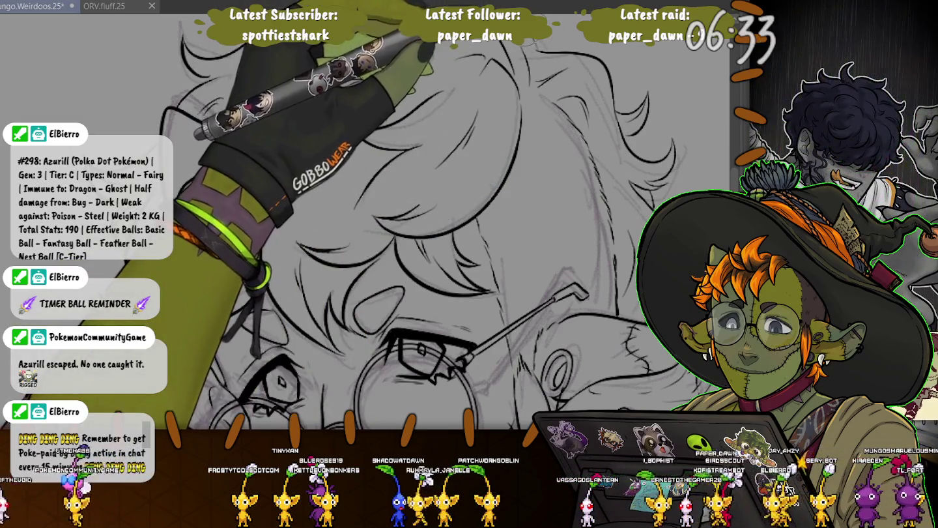
Zoom out to check the whole goblin drawing, then back in on its face, several times
key(ctrl+0)
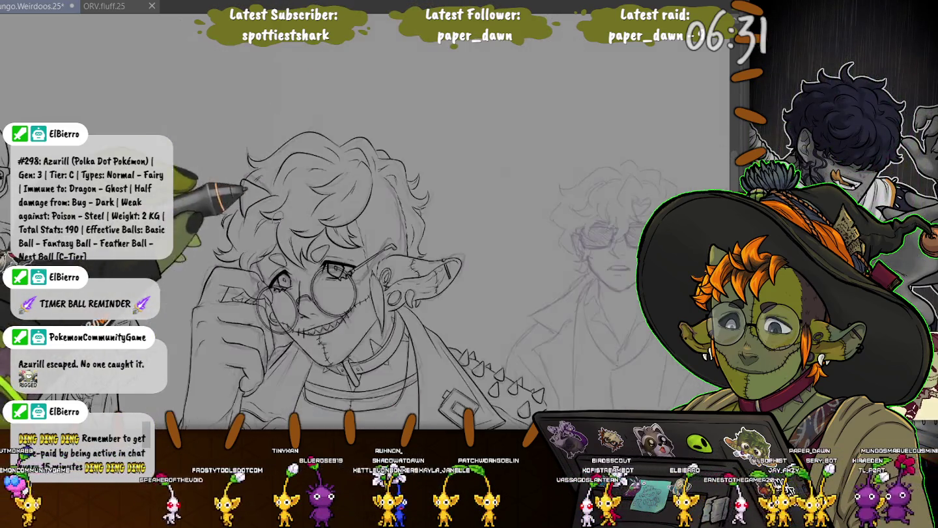
key(ctrl+plus)
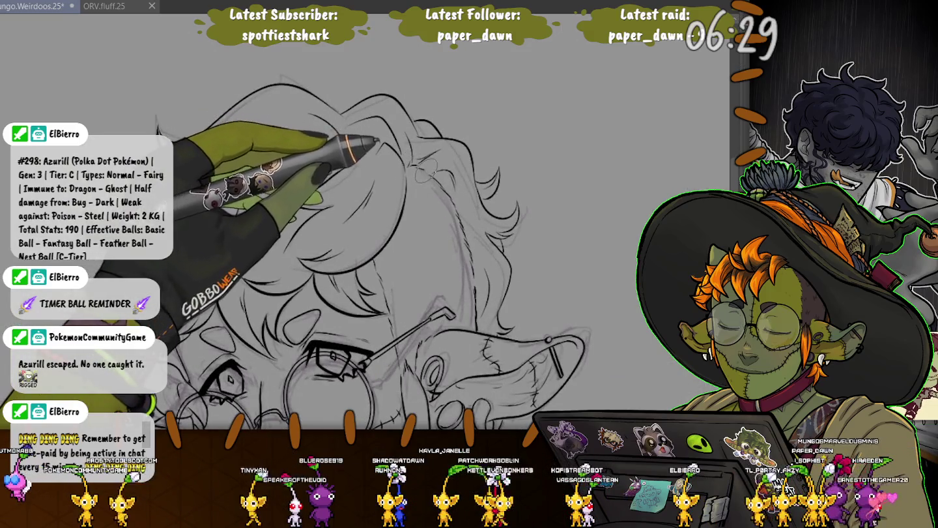
key(ctrl+0)
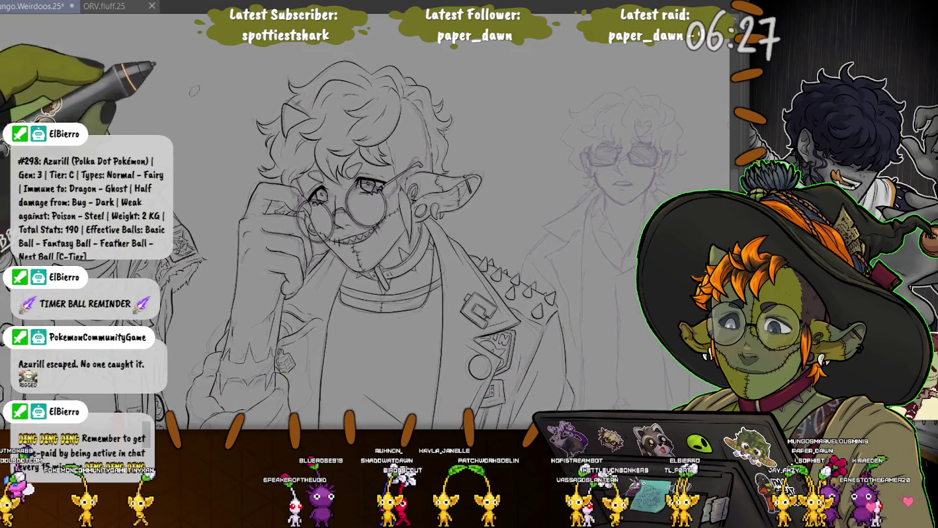
key(ctrl+plus)
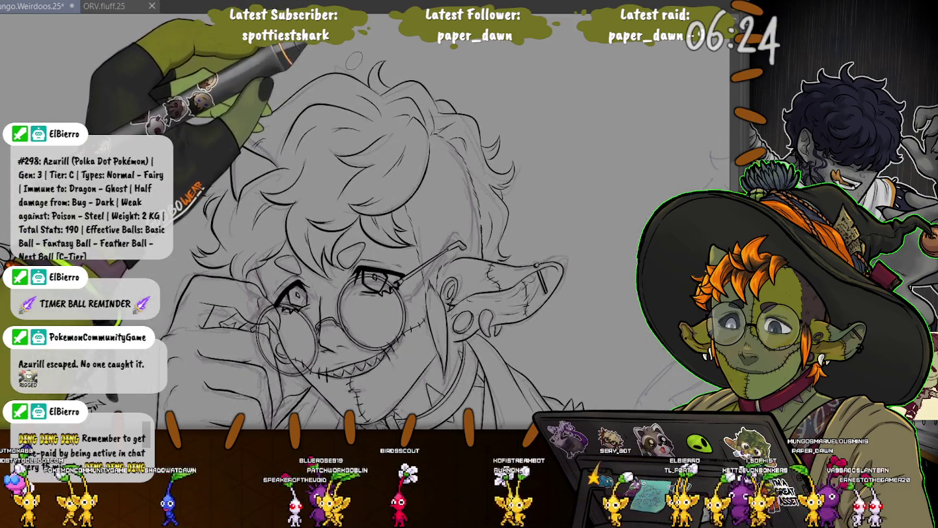
key(ctrl+minus)
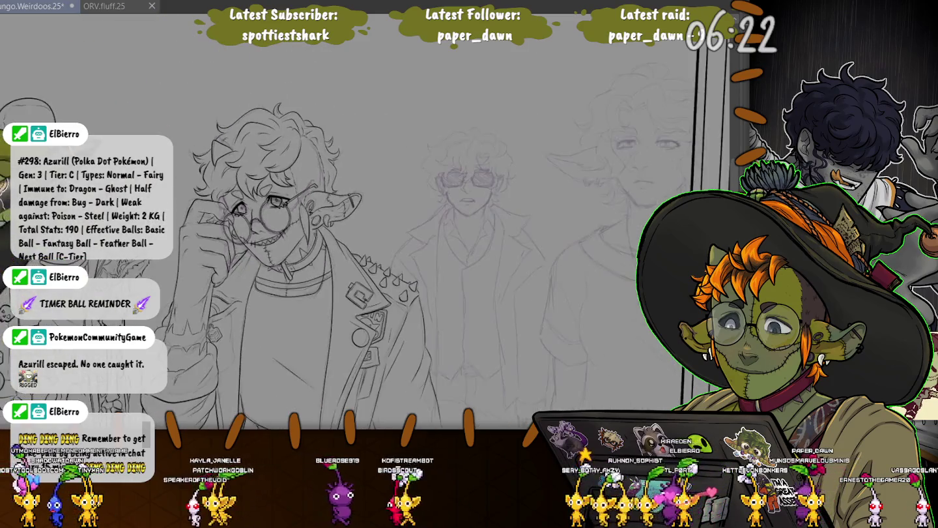
Flip the canvas horizontally and center and zoom in on the glasses character's face
drag(390, 228, 300, 222)
key(ctrl+minus)
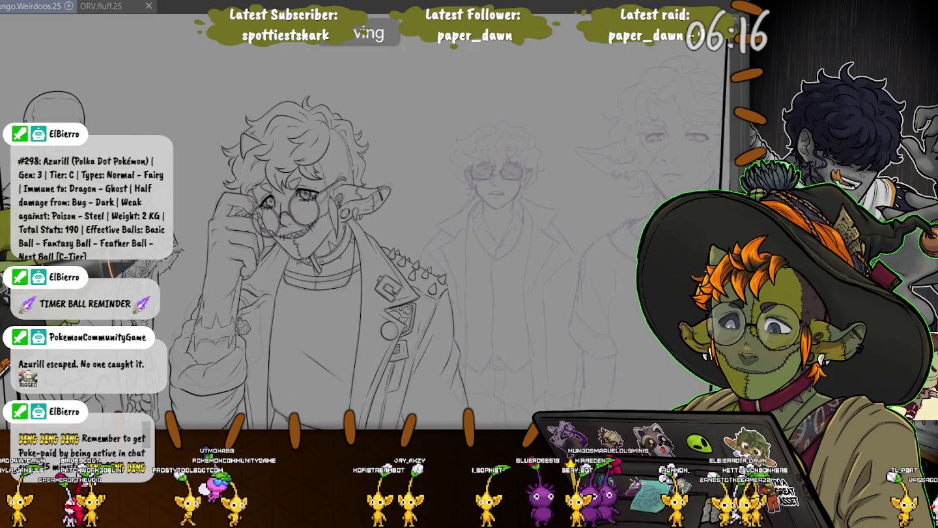
drag(390, 262, 365, 196)
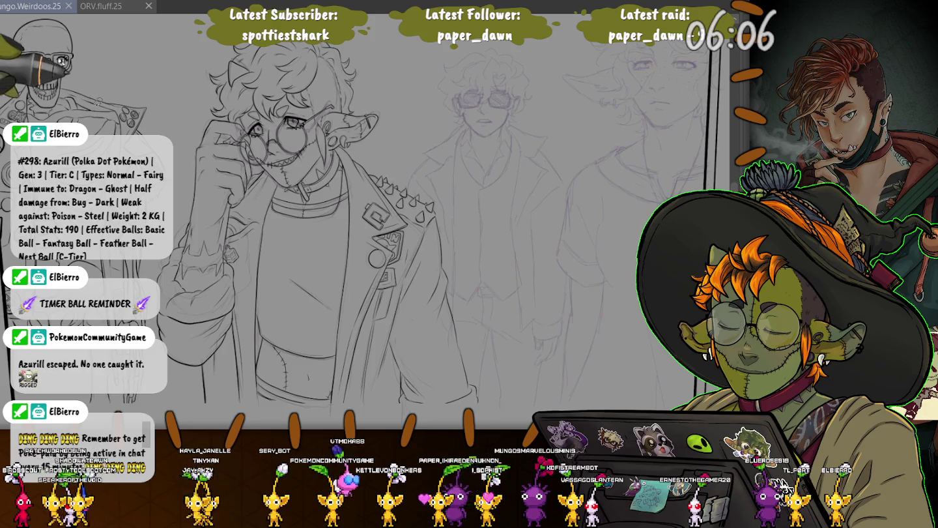
scroll(306, 111, up, 5)
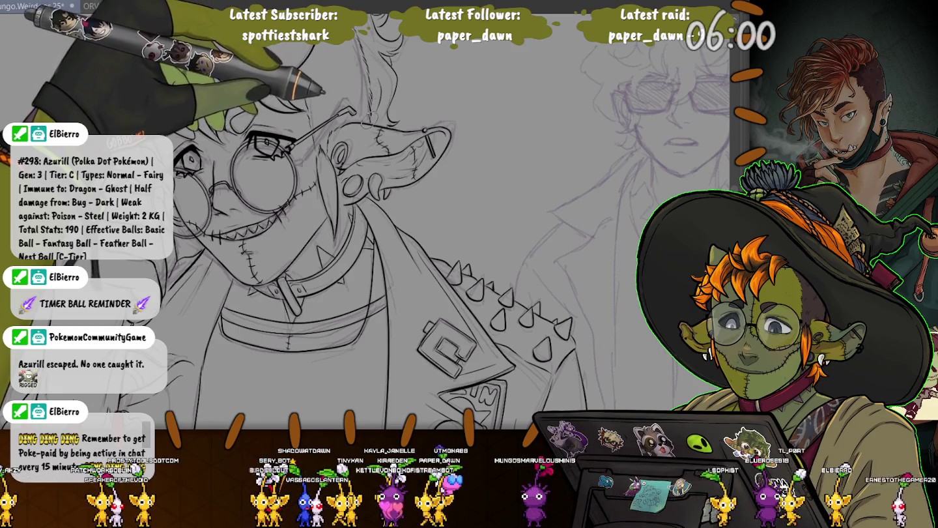
key(h)
key(ctrl+minus)
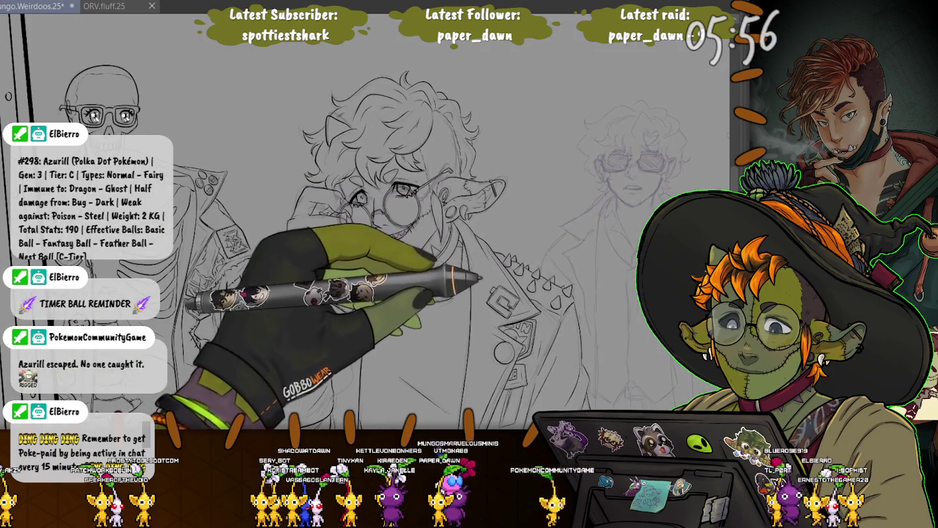
drag(471, 286, 308, 257)
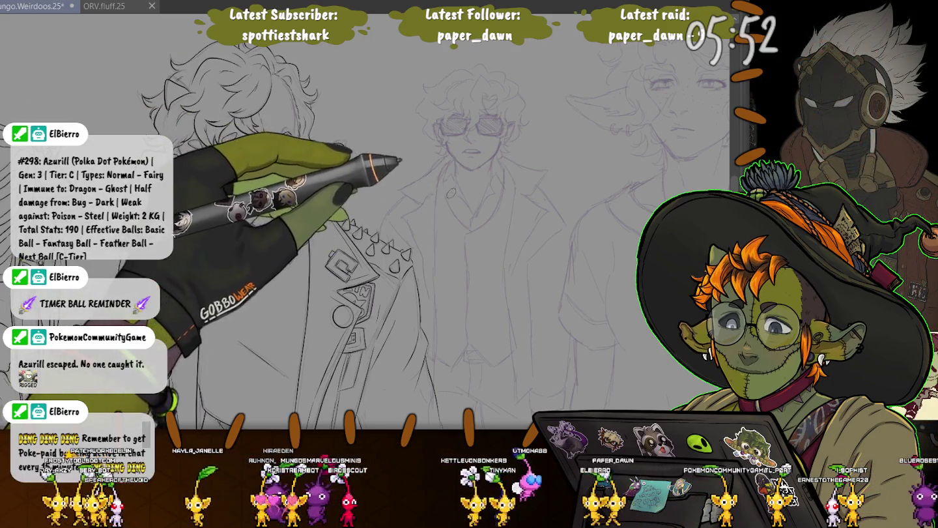
key(ctrl+plus)
key(ctrl+plus)
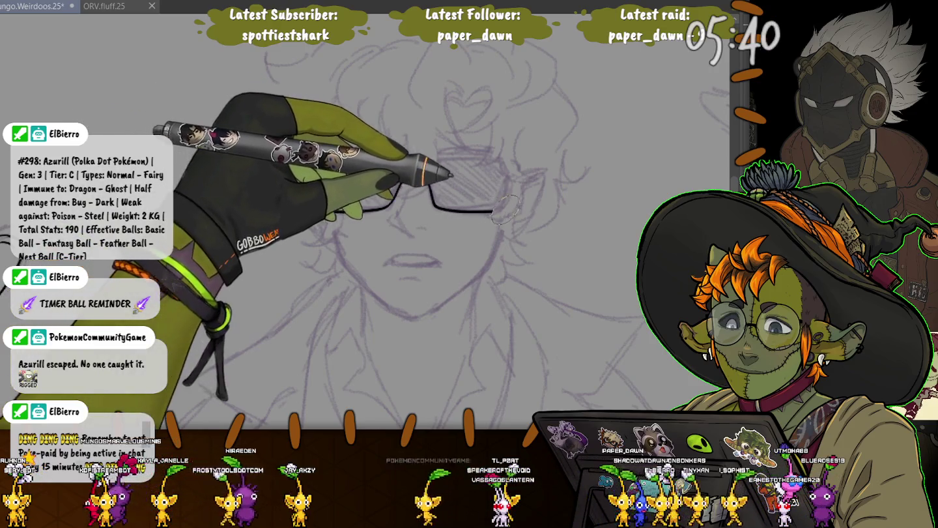
Ink the right lens, the top rim across both lenses and the left lens's outer edge
drag(428, 181, 525, 168)
drag(390, 154, 320, 207)
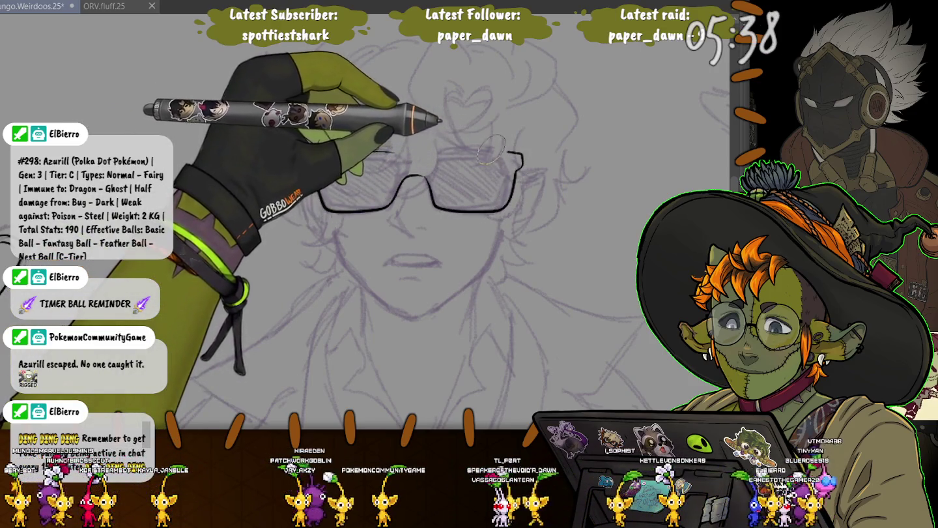
drag(521, 156, 425, 158)
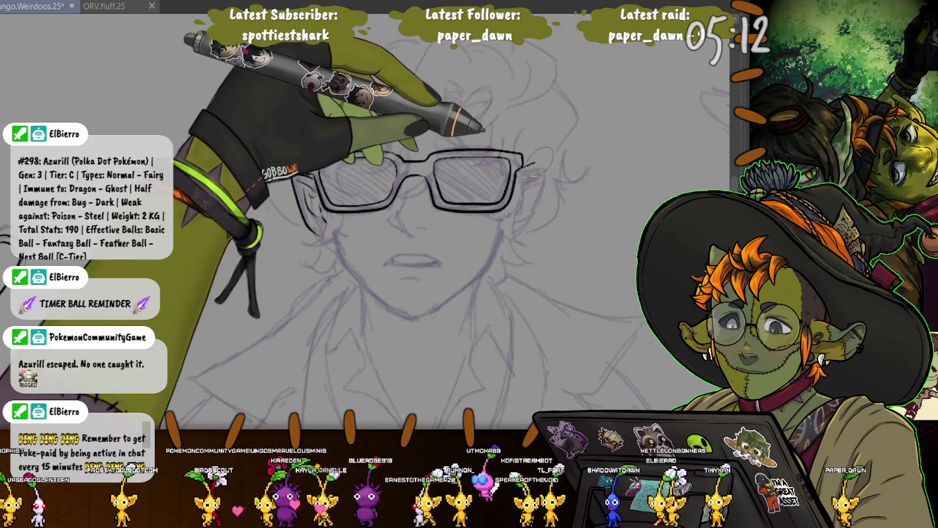
Extend the right side of the glasses frame and ink hair strands beside and above the glasses
drag(525, 160, 537, 196)
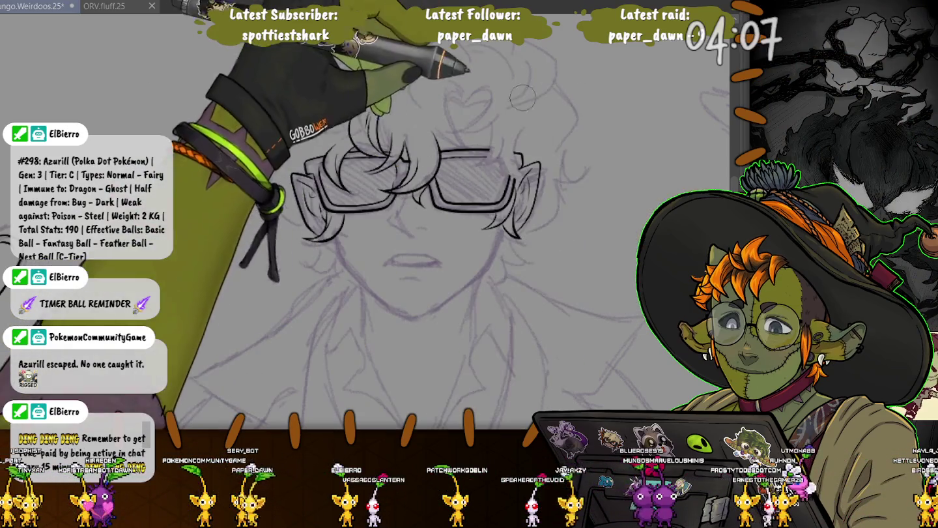
drag(515, 154, 521, 174)
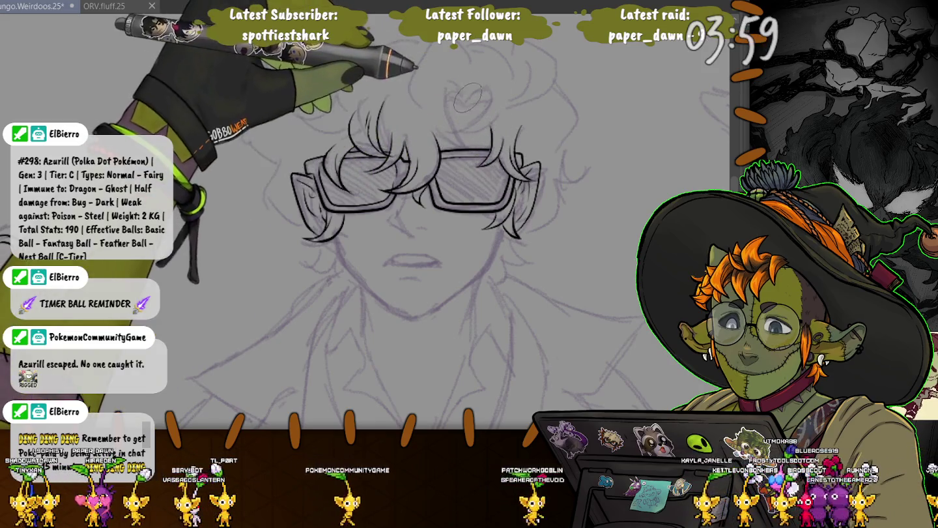
drag(489, 91, 467, 116)
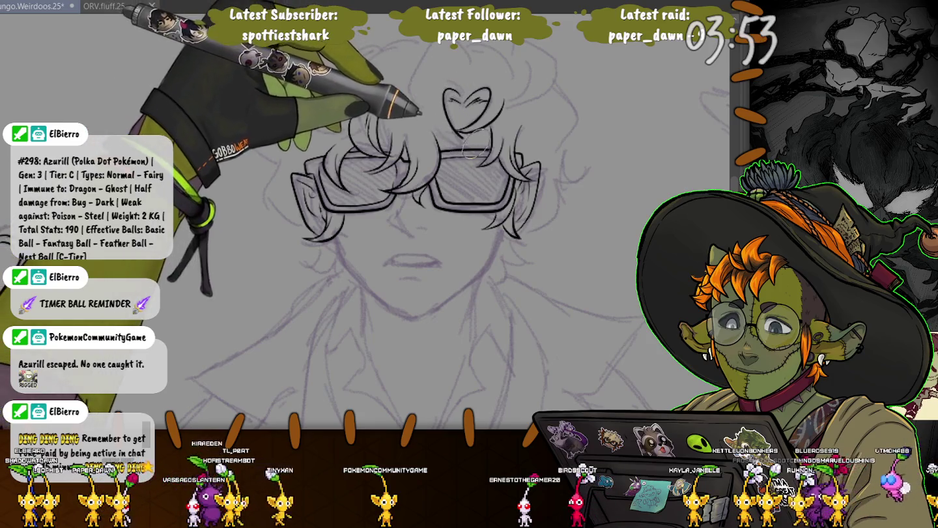
drag(437, 137, 472, 209)
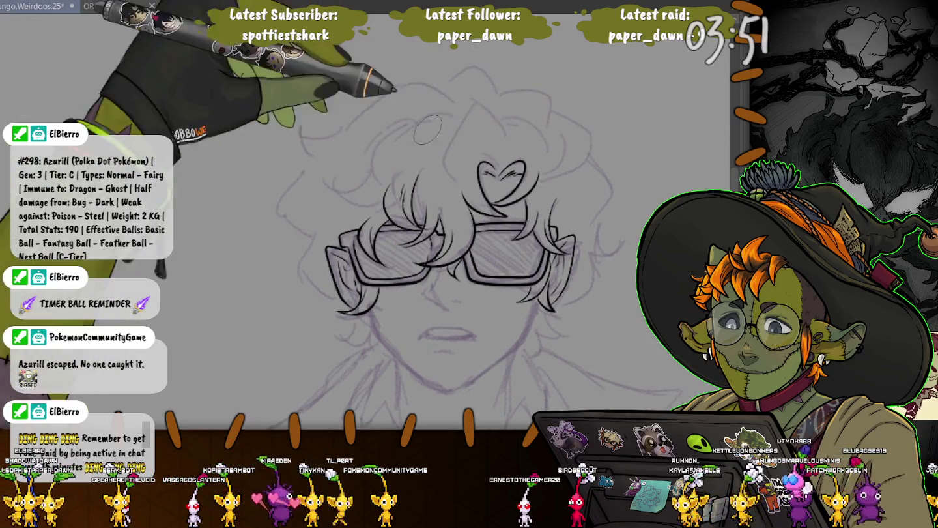
Ink the curl above the heart-shaped tuft and the curls down the right side to the jaw
drag(501, 130, 464, 185)
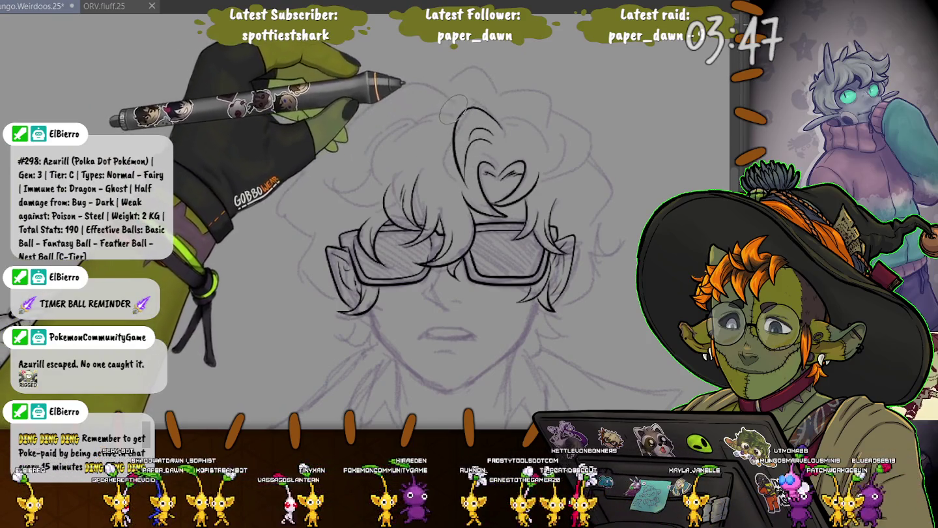
drag(467, 131, 488, 143)
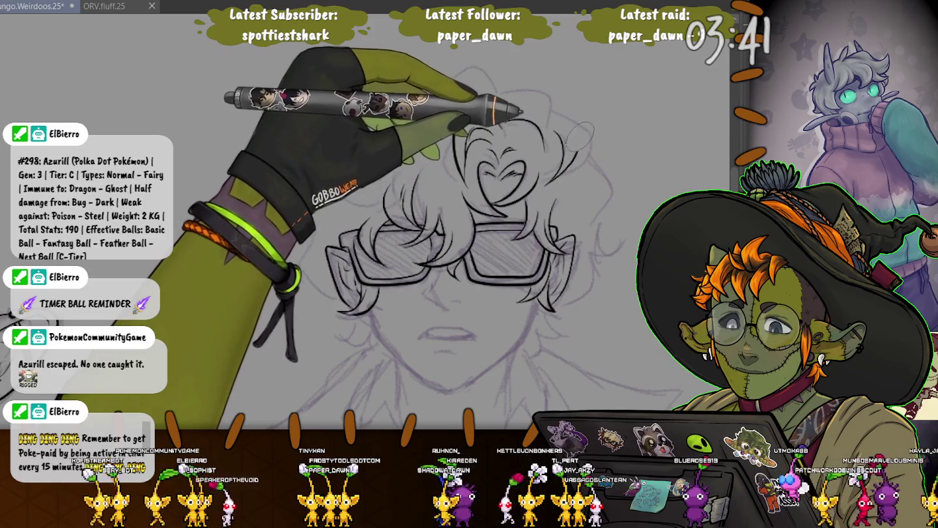
drag(577, 154, 611, 191)
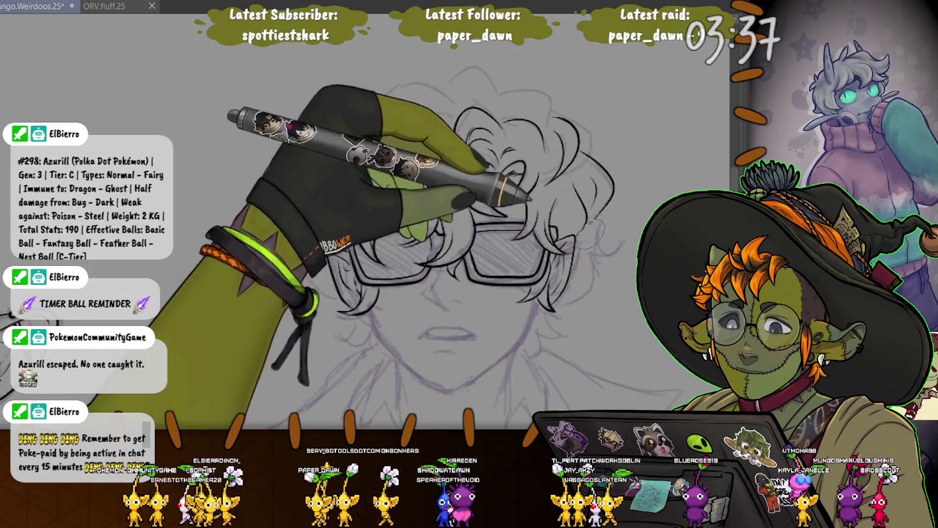
drag(602, 247, 557, 298)
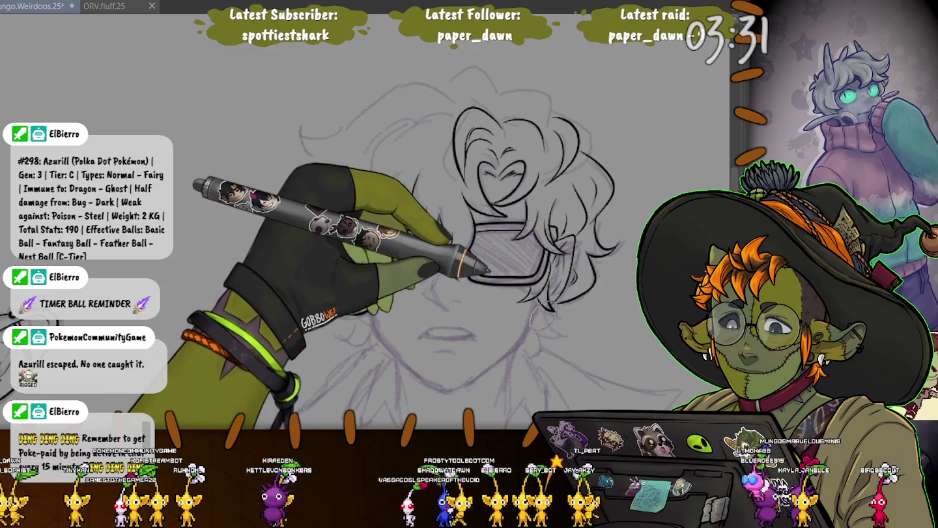
drag(552, 324, 531, 335)
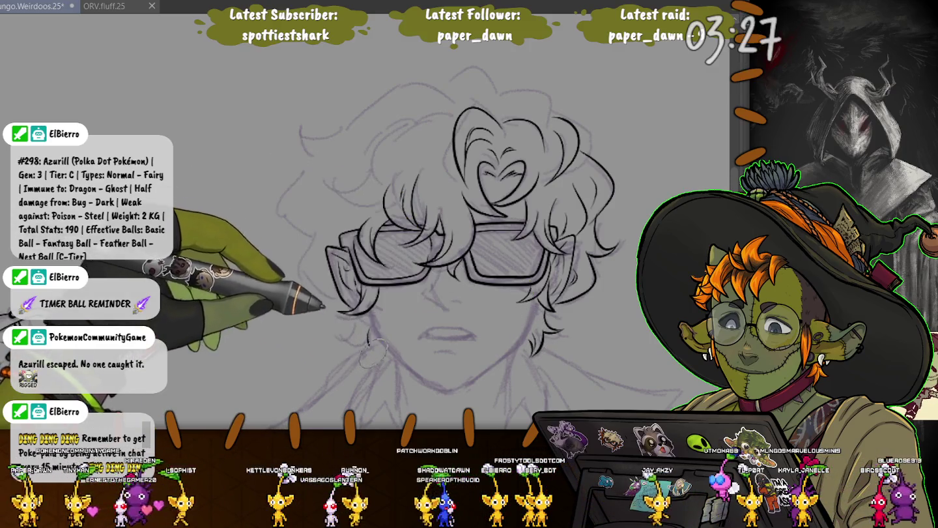
Ink curls beside the left jaw and ear, the upper-left hair, and the arc across the top
mouse_move(370, 352)
mouse_down()
mouse_move(355, 318)
mouse_move(330, 338)
mouse_up()
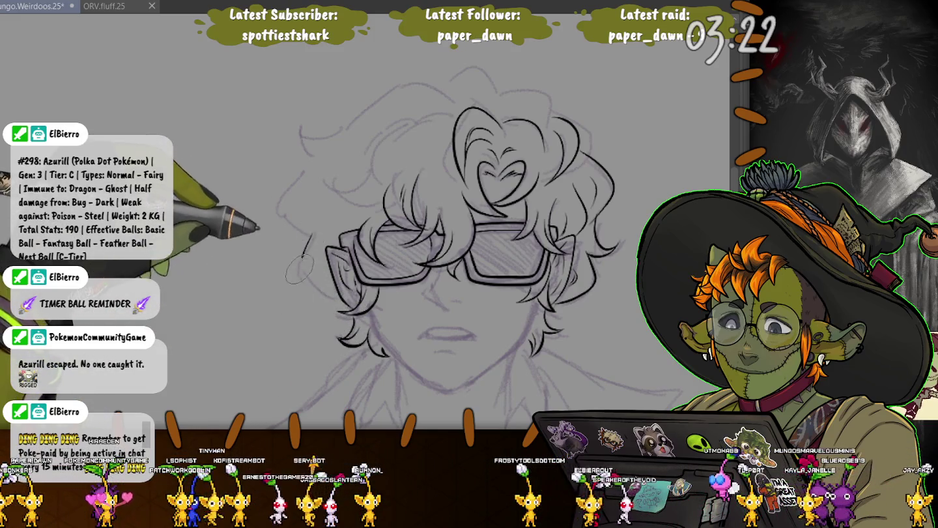
drag(324, 299, 306, 246)
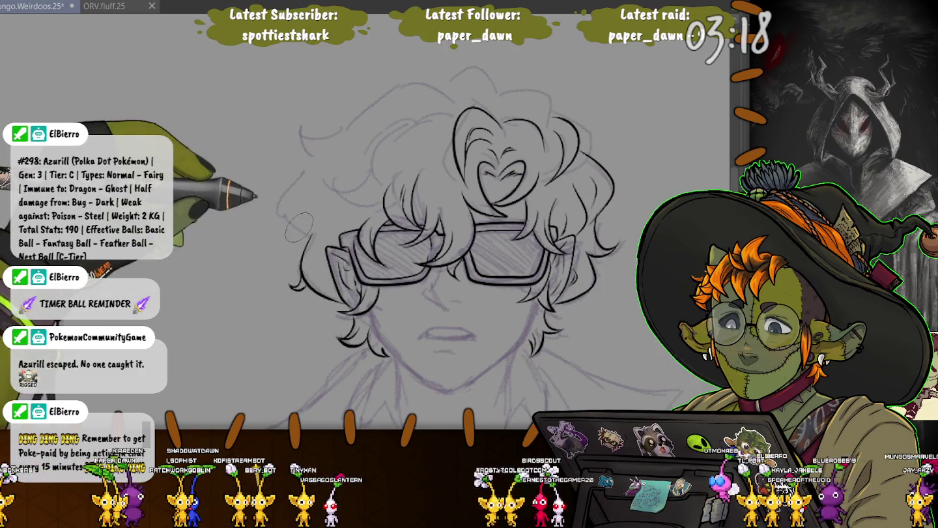
drag(317, 160, 285, 208)
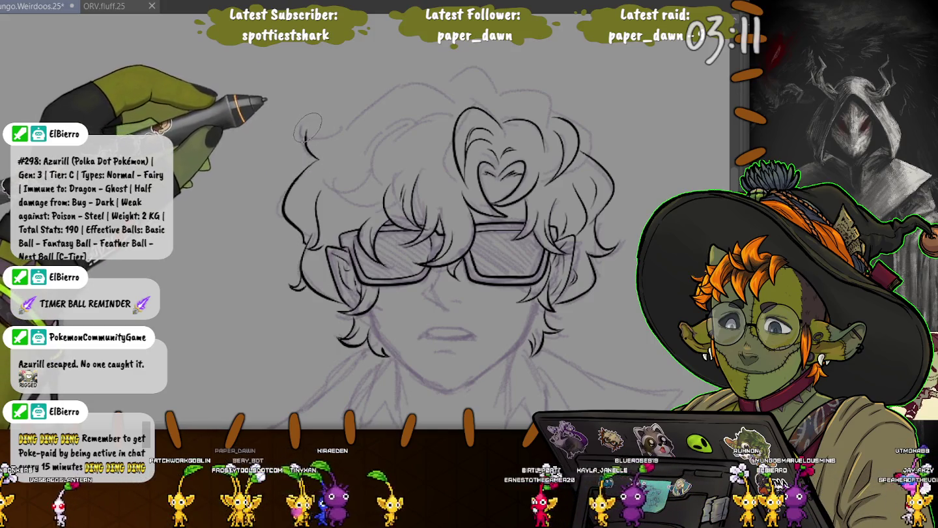
mouse_move(307, 143)
mouse_down()
mouse_move(499, 91)
mouse_move(553, 120)
mouse_up()
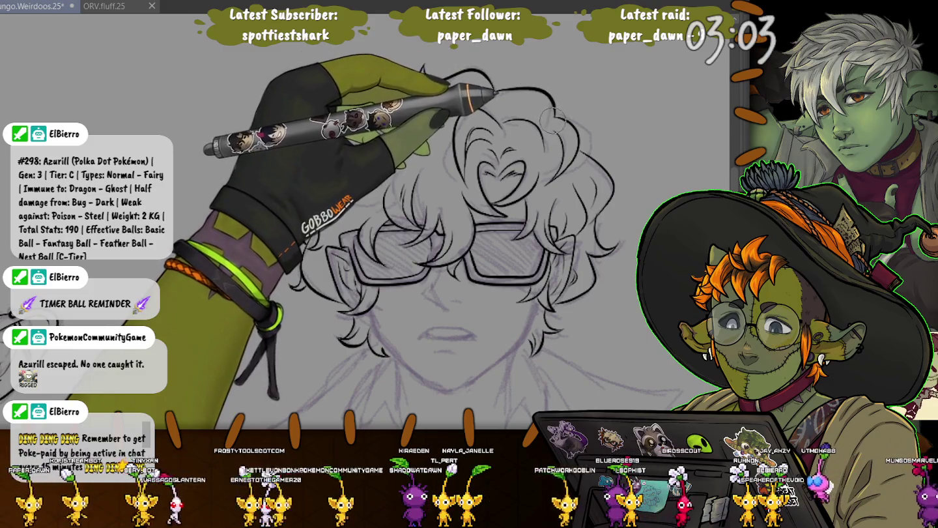
mouse_move(554, 121)
mouse_down()
mouse_move(572, 102)
mouse_move(589, 151)
mouse_up()
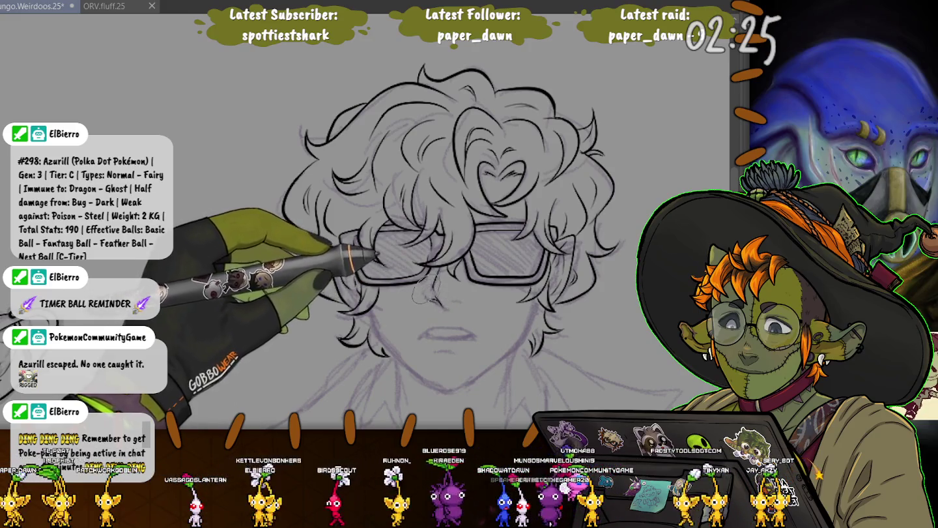
Pan down to bring the curly-haired character's mouth area into view
drag(415, 336, 415, 246)
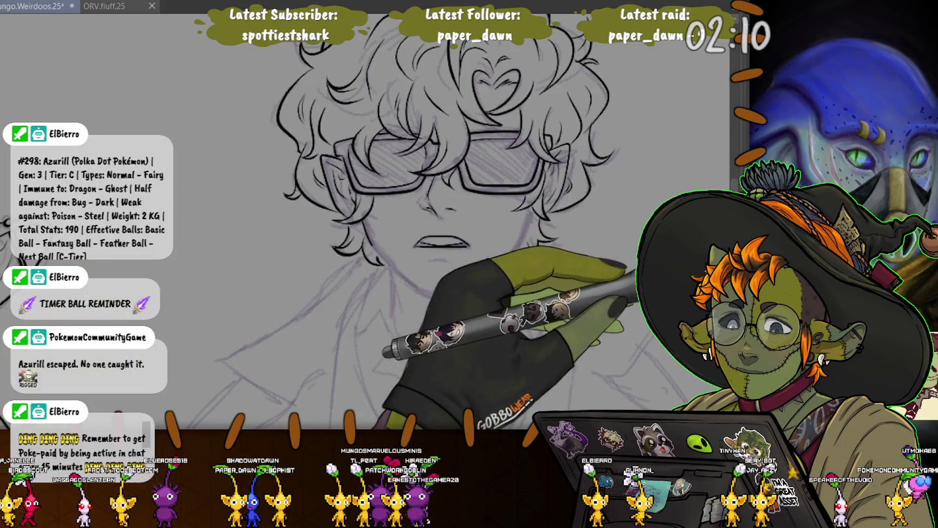
With the reference shown, ink the neck lines rising toward the chin
key(Tab)
key(Tab)
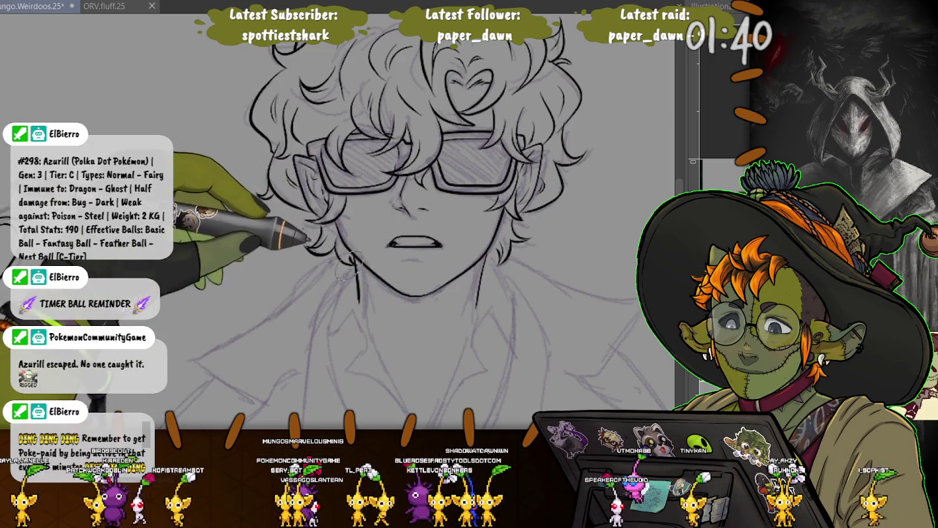
drag(372, 308, 373, 197)
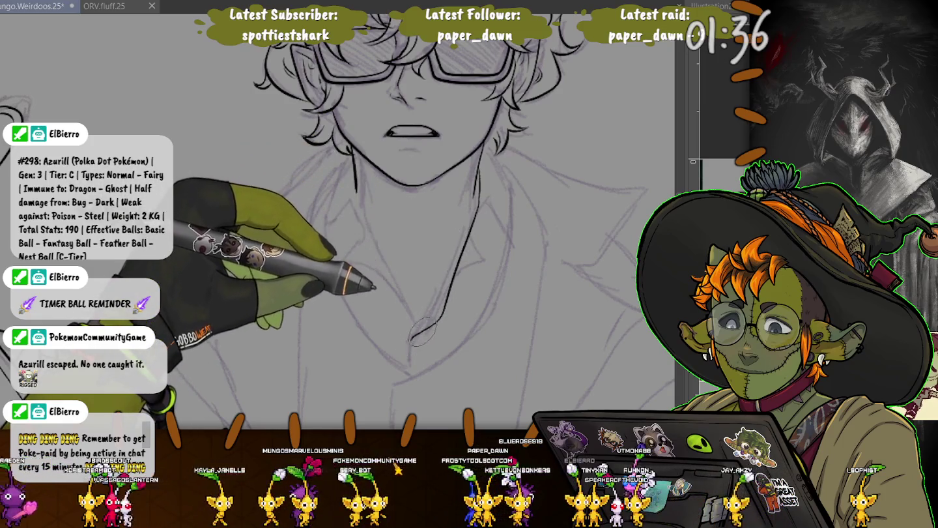
drag(441, 320, 484, 273)
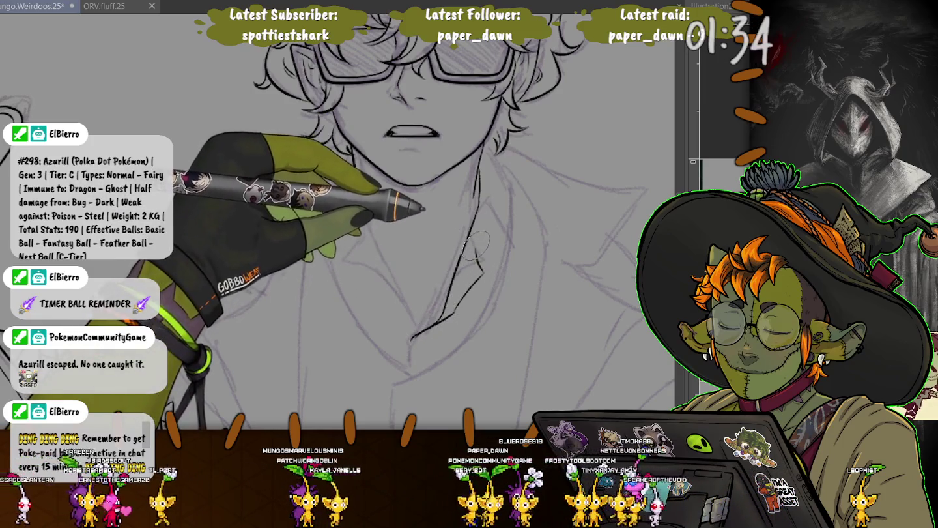
mouse_move(484, 201)
mouse_down()
mouse_move(451, 299)
mouse_move(508, 243)
mouse_up()
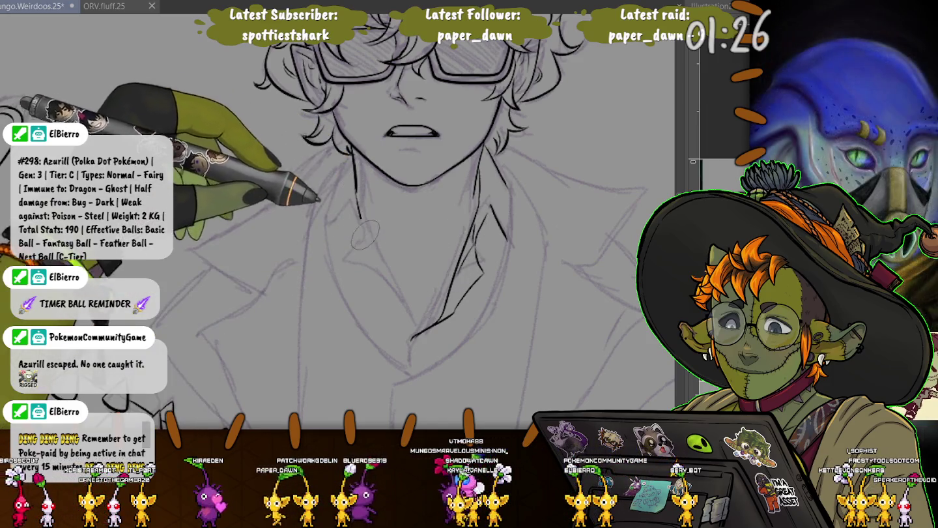
Ink the left side of the neck and jaw, plus the curved shirt collar line
drag(357, 162, 418, 322)
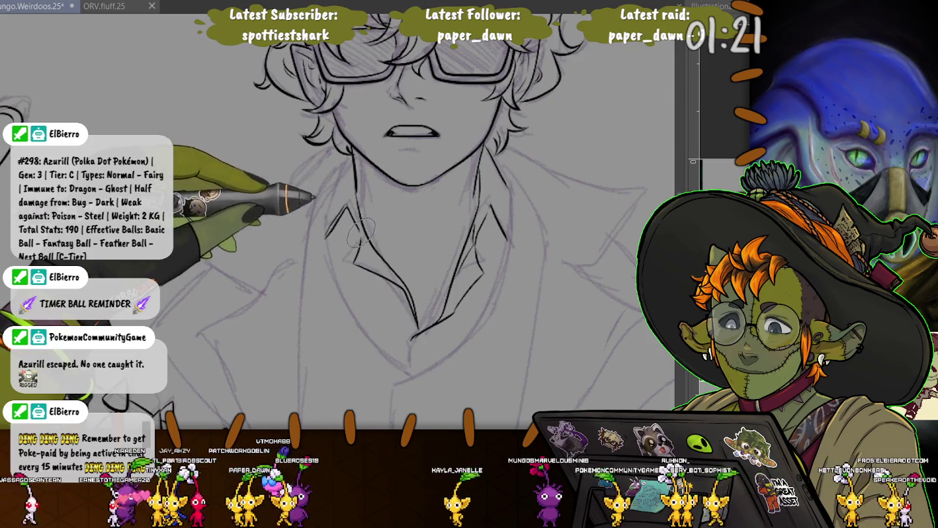
drag(324, 237, 349, 207)
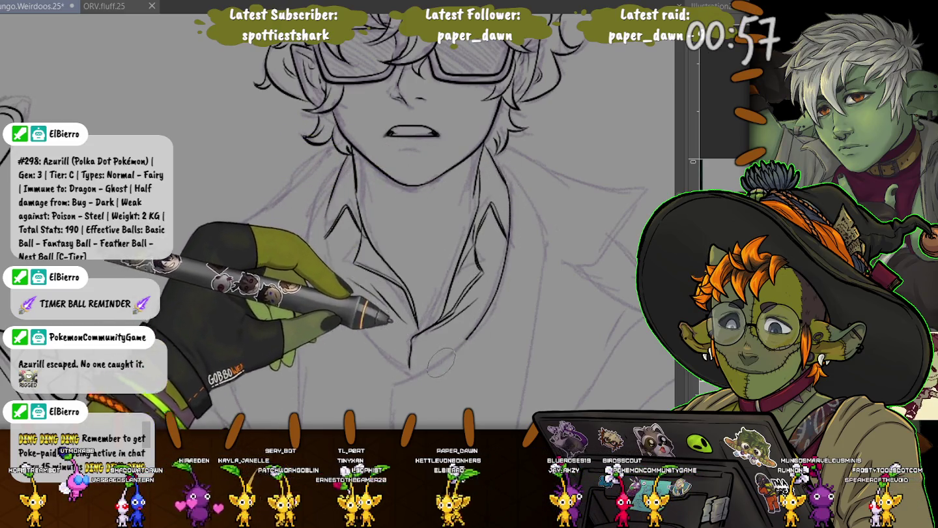
drag(497, 287, 404, 360)
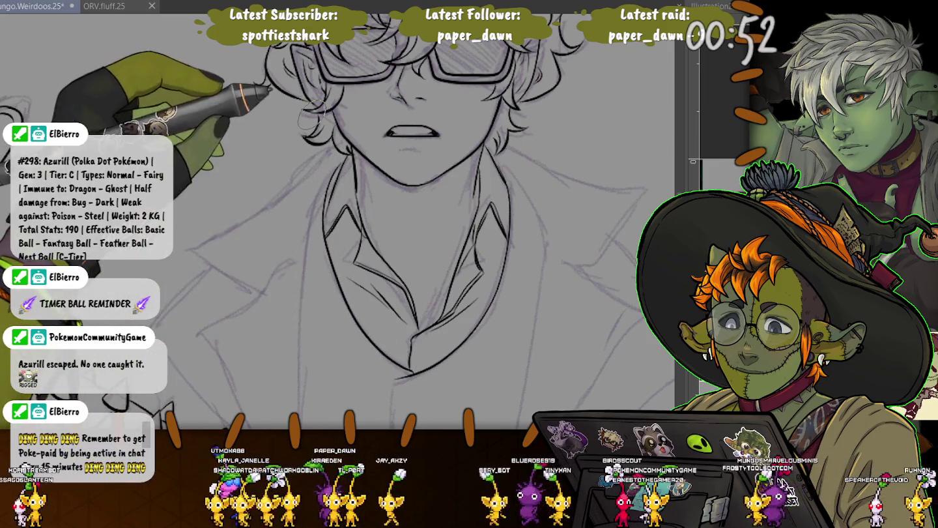
drag(330, 172, 335, 94)
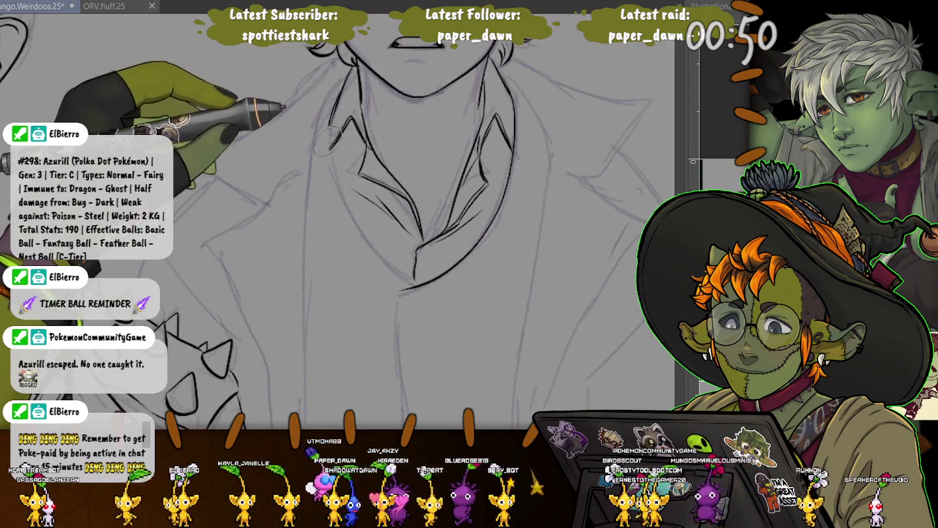
Ink the left collar side and the vest's V-neckline, undoing one stray stroke
drag(329, 150, 417, 280)
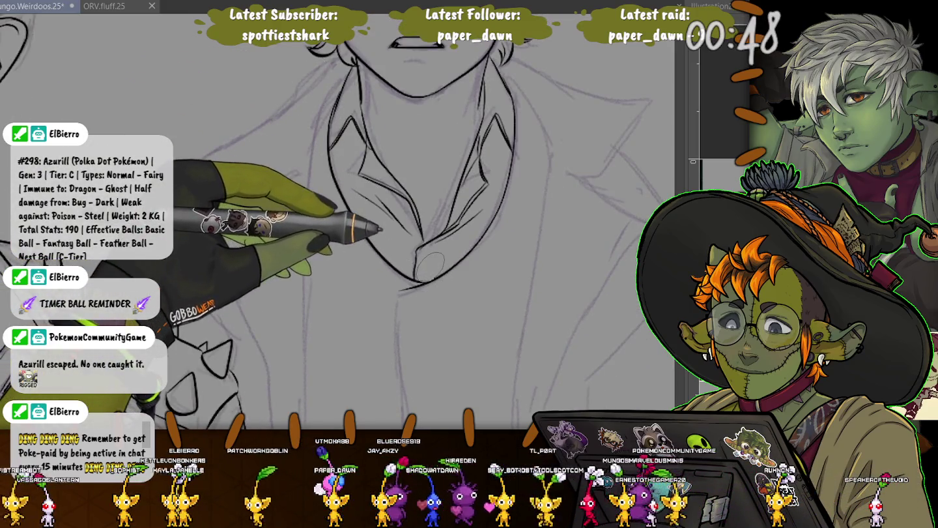
drag(170, 261, 176, 91)
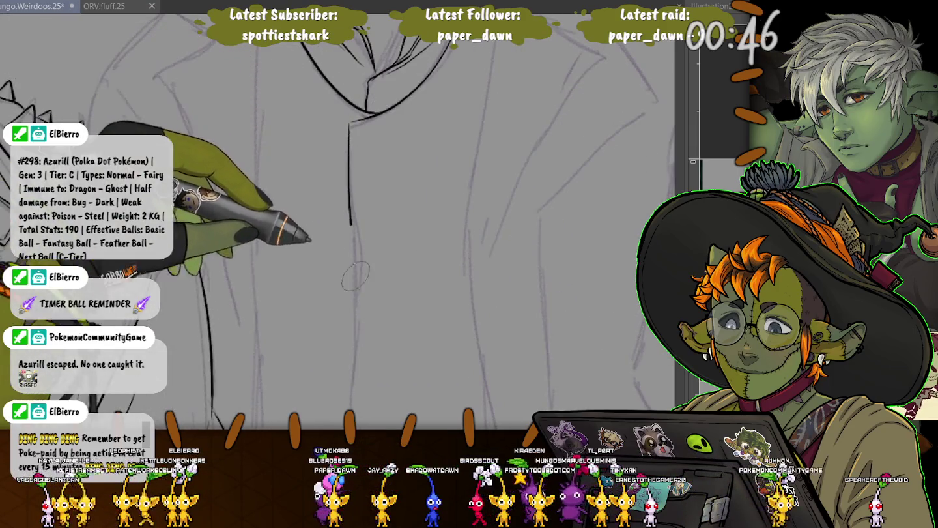
scroll(290, 133, down, 2)
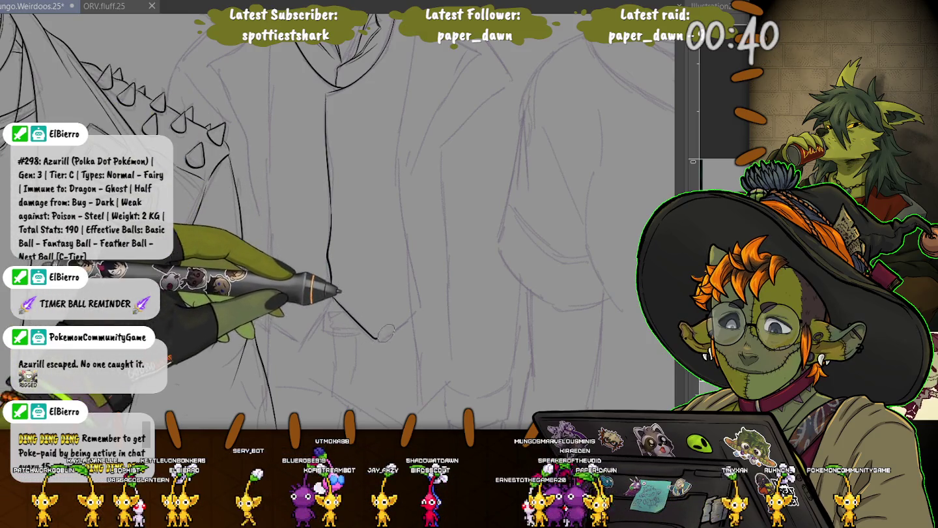
drag(410, 317, 333, 294)
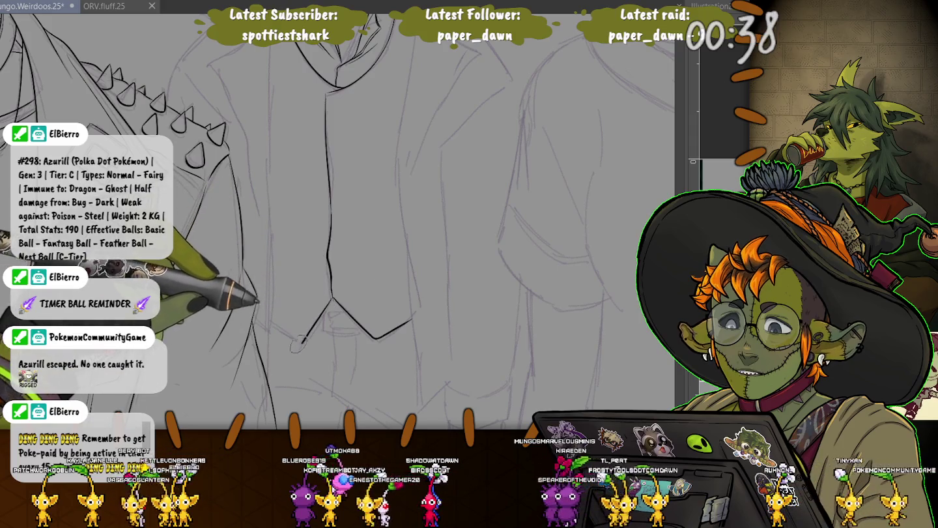
key(ctrl+z)
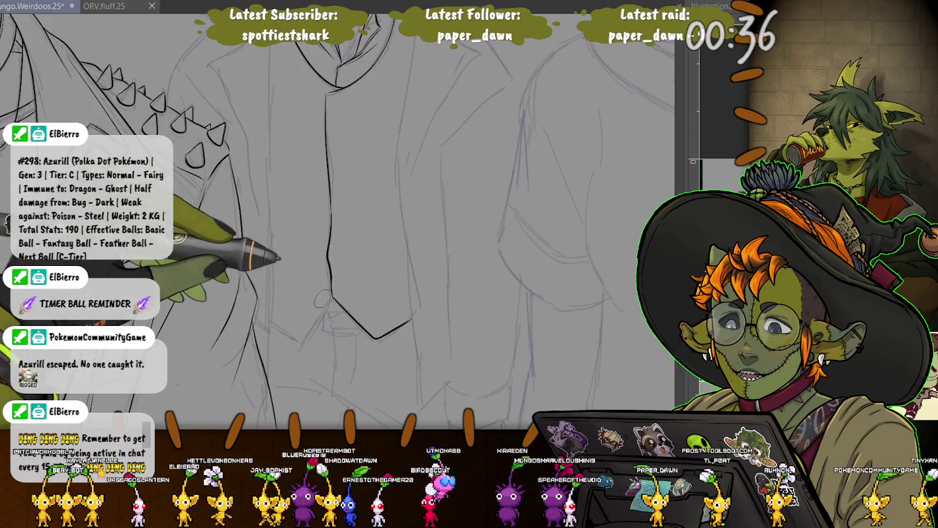
drag(331, 299, 298, 339)
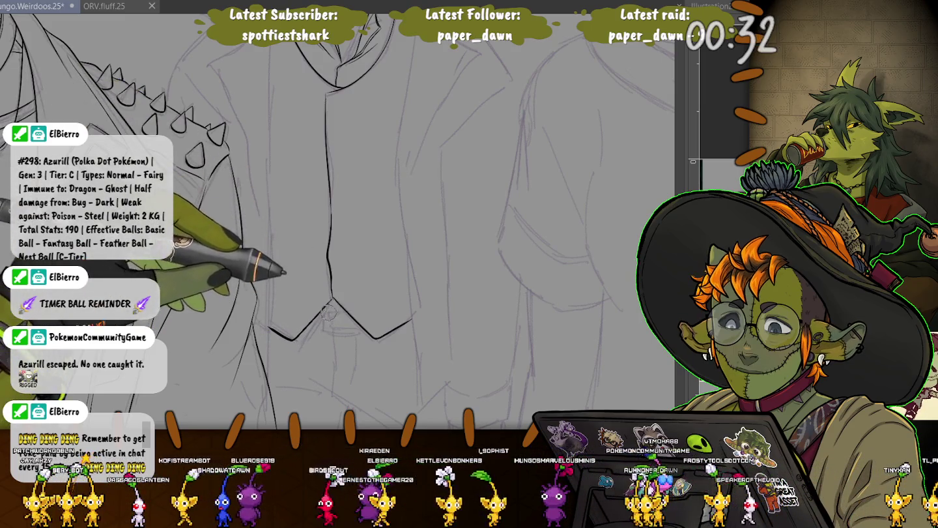
scroll(281, 260, down, 2)
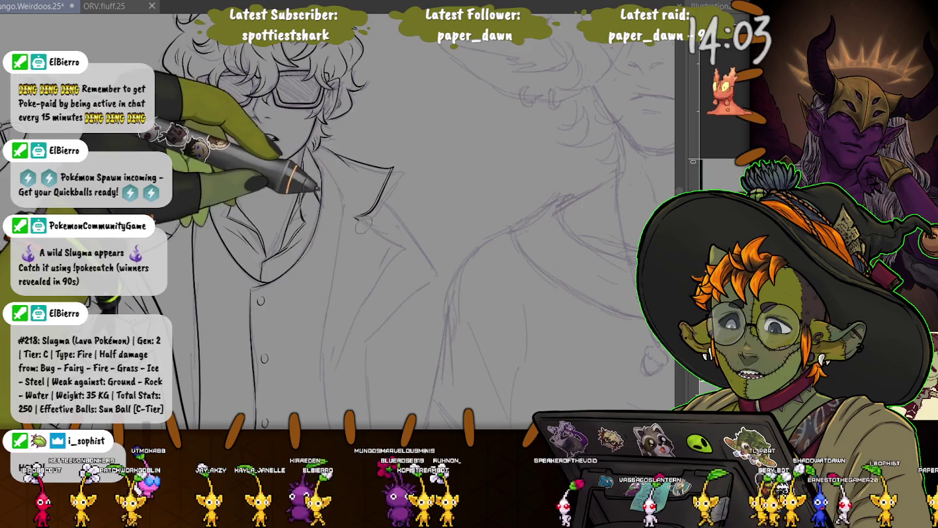
Ink the coat lapel line and the small vest buttons
drag(398, 246, 366, 302)
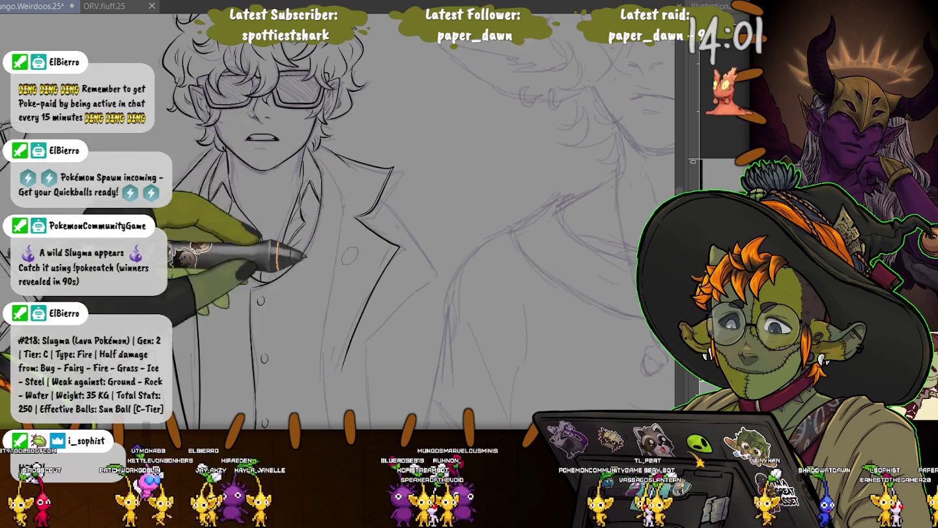
drag(313, 262, 310, 262)
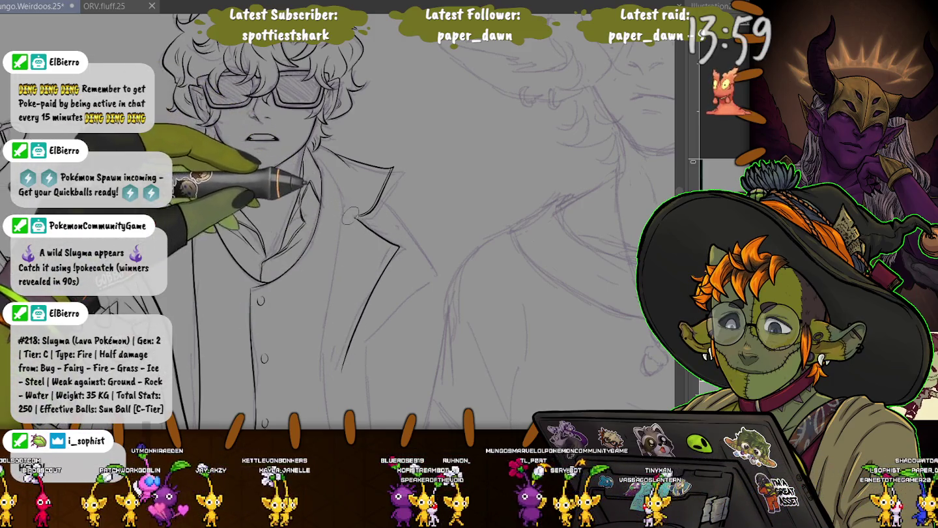
drag(337, 209, 338, 210)
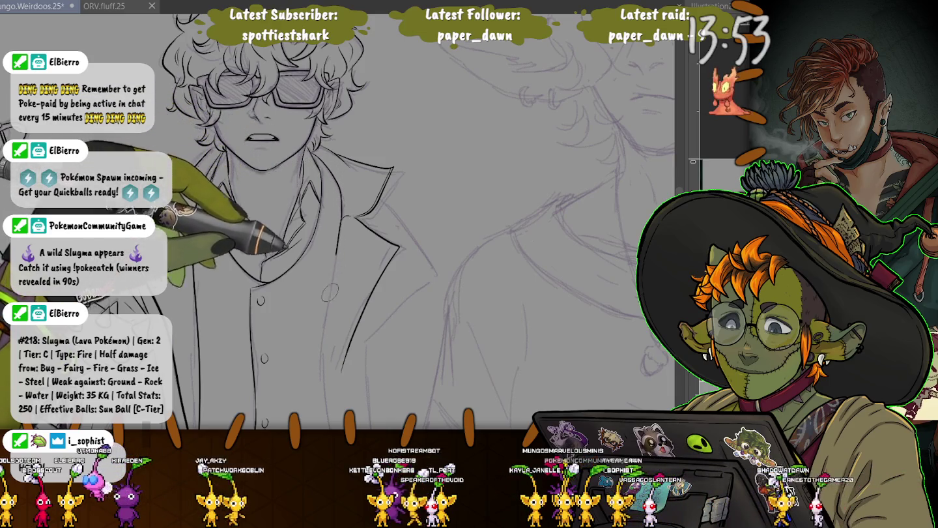
Trace both vest edges down to the pointed hem corner
scroll(339, 221, down, 3)
scroll(349, 239, down, 1)
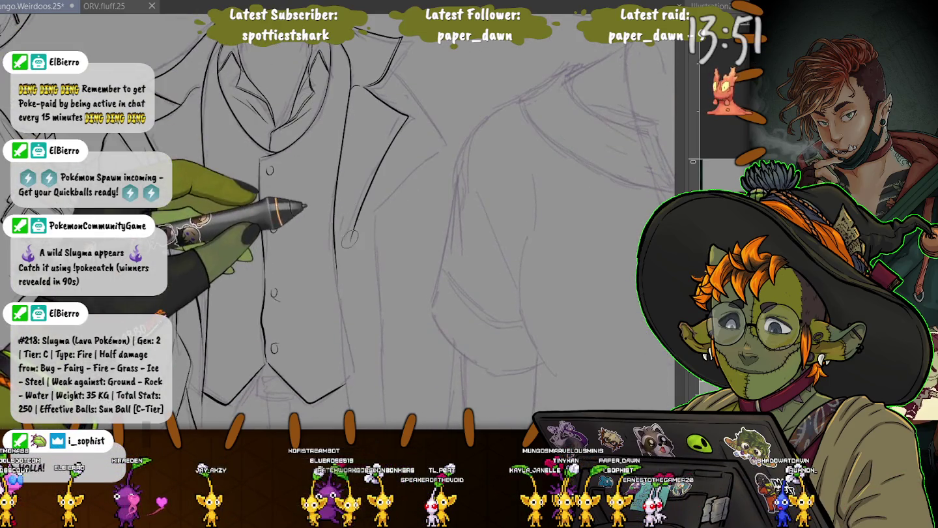
drag(349, 246, 344, 368)
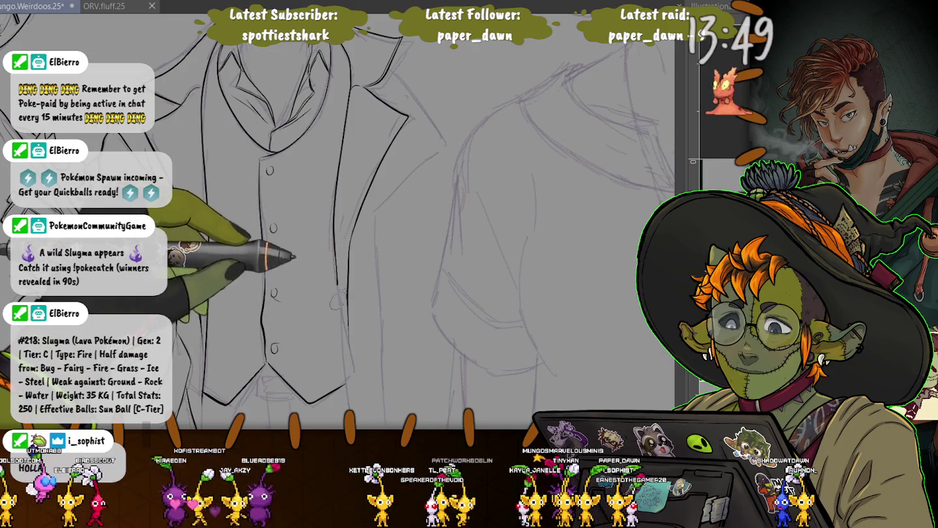
scroll(346, 391, down, 2)
scroll(193, 231, down, 1)
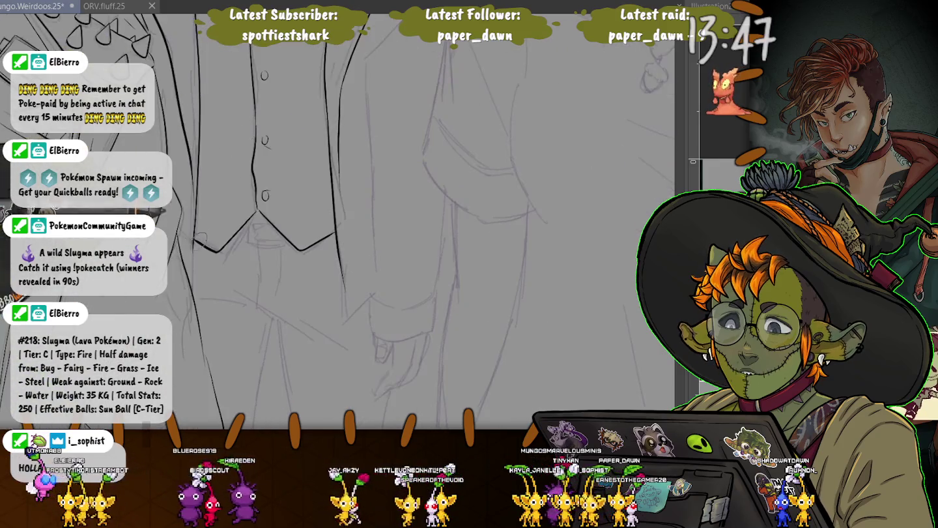
drag(193, 231, 193, 282)
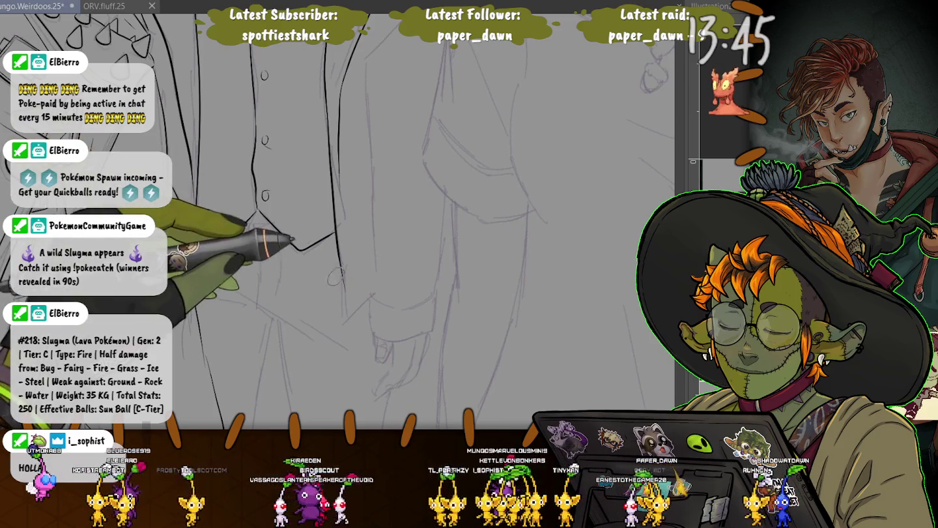
drag(339, 234, 348, 306)
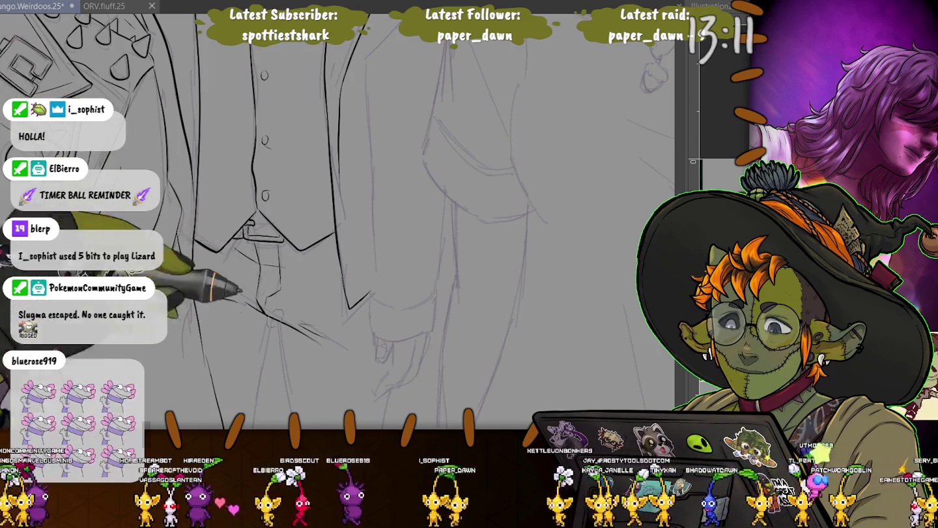
Ink the lower shirt and coat lines below the vest hem, adding small shirt buttons
drag(289, 187, 292, 181)
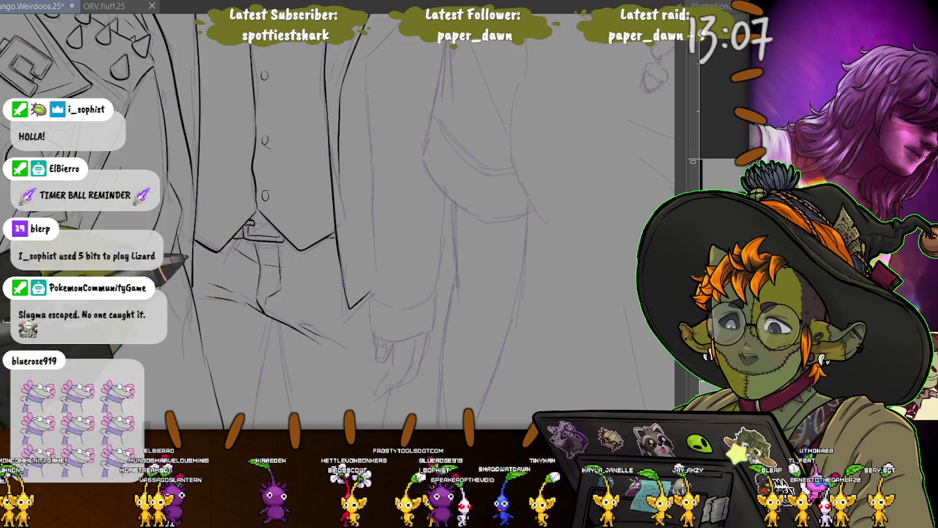
drag(188, 255, 189, 108)
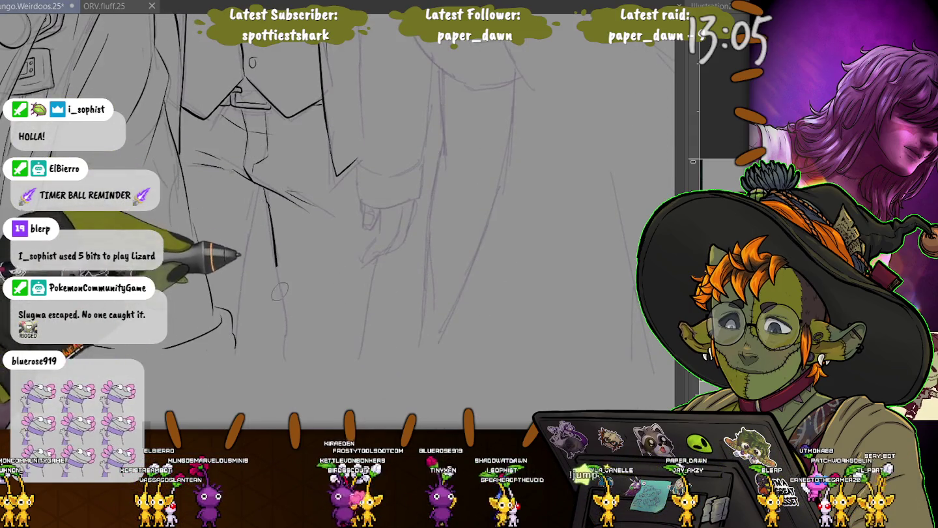
drag(381, 257, 367, 348)
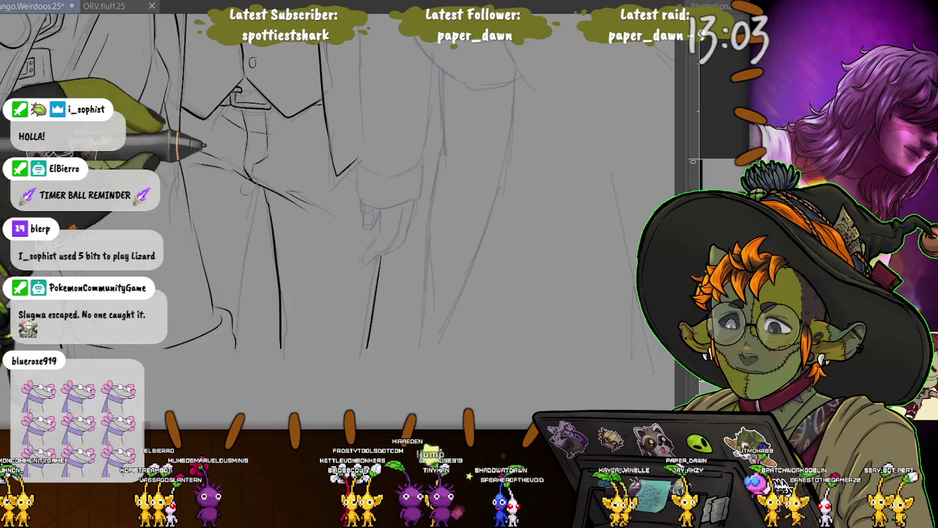
drag(251, 198, 254, 204)
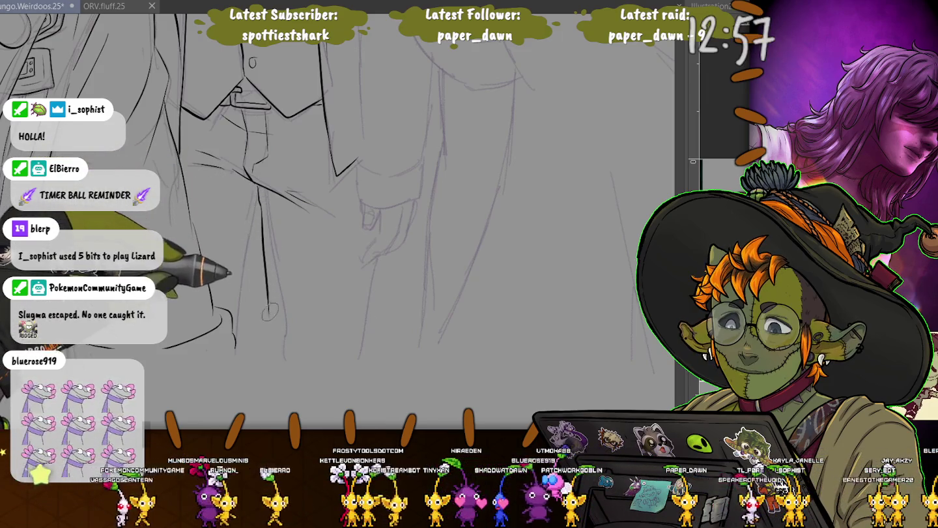
drag(266, 304, 271, 348)
drag(377, 259, 363, 340)
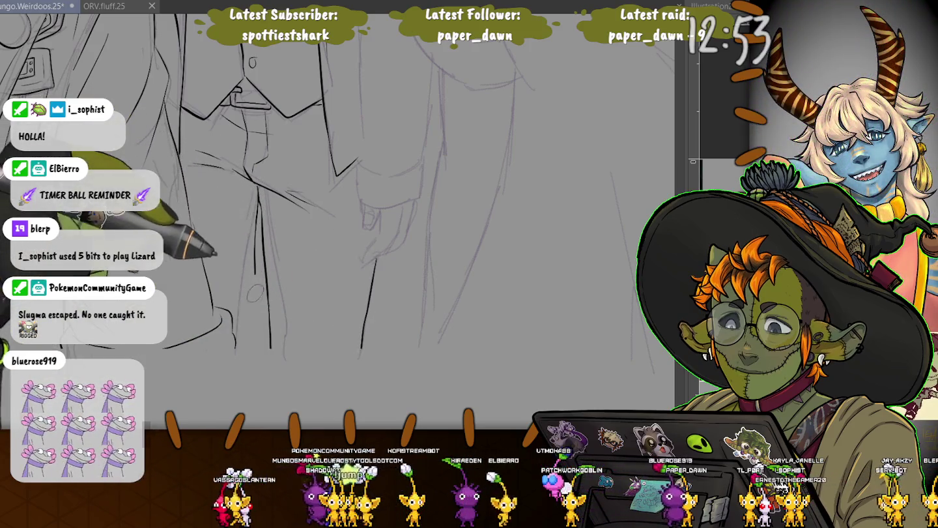
drag(254, 184, 250, 192)
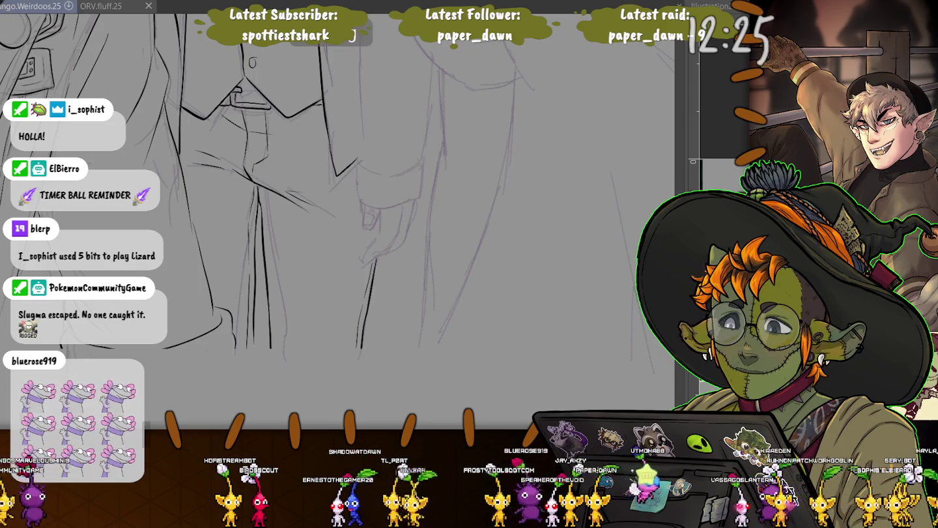
Save the illustration, then zoom and scroll up to frame both characters' faces
key(ctrl+s)
key(ctrl+plus)
key(ctrl+plus)
key(ctrl+minus)
key(ctrl+minus)
key(ctrl+plus)
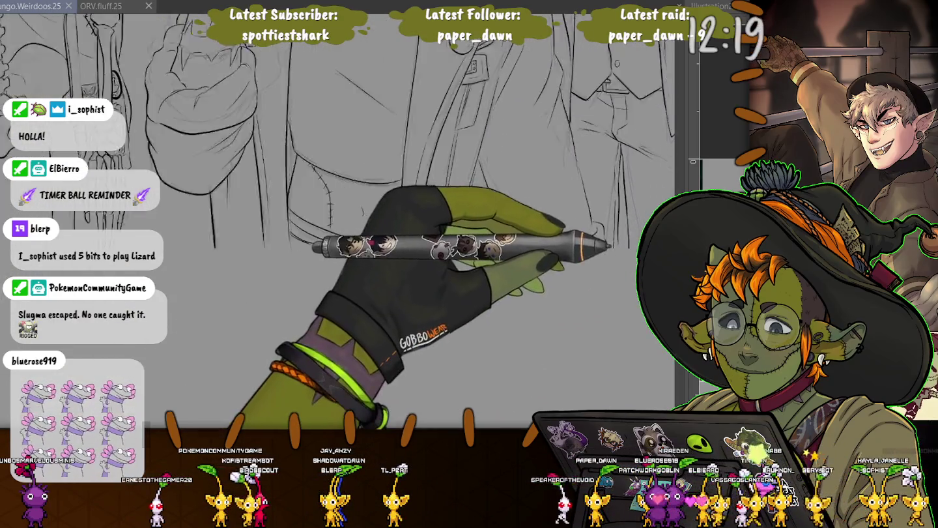
scroll(397, 221, up, 5)
scroll(398, 235, up, 2)
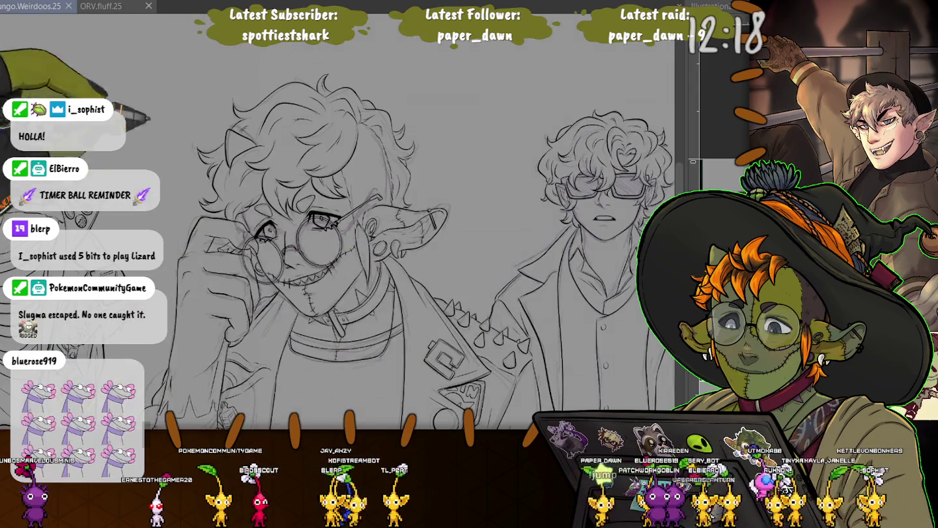